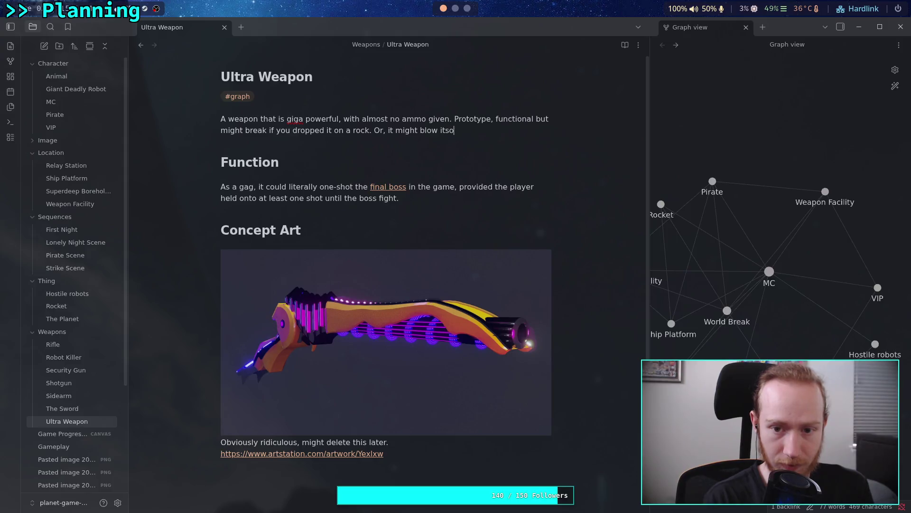
# Complete the Ultra Weapon note's last sentence so it reads 'Or, it might blow itself apart.'
pyautogui.write('elf apart.')
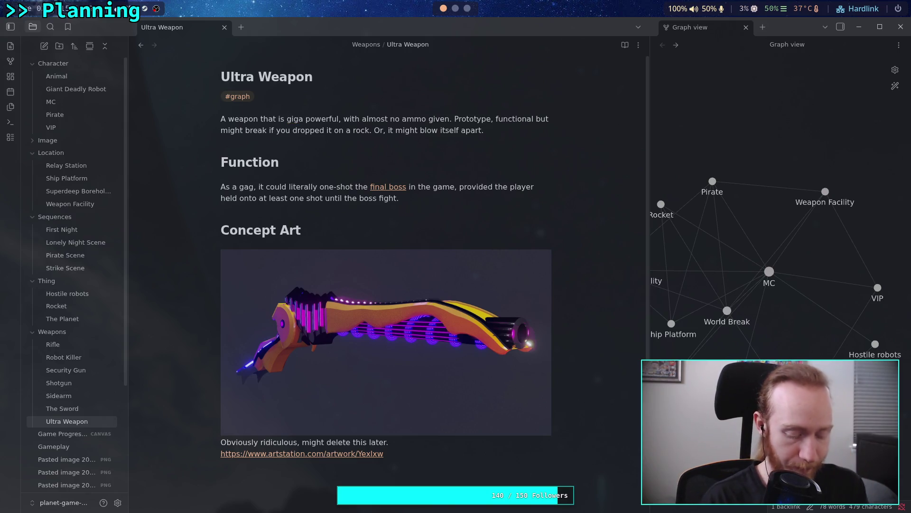
pyautogui.click(467, 9)
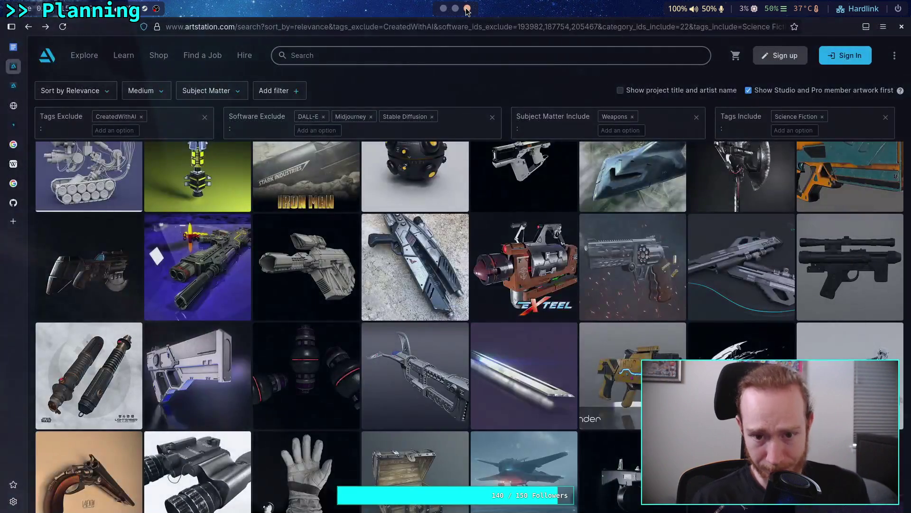
# Scroll through the ArtStation sci-fi weapon results and open the 'Through The Dancing Laser' artwork
pyautogui.scroll(-2, 367, 281)
pyautogui.scroll(-3, 366, 281)
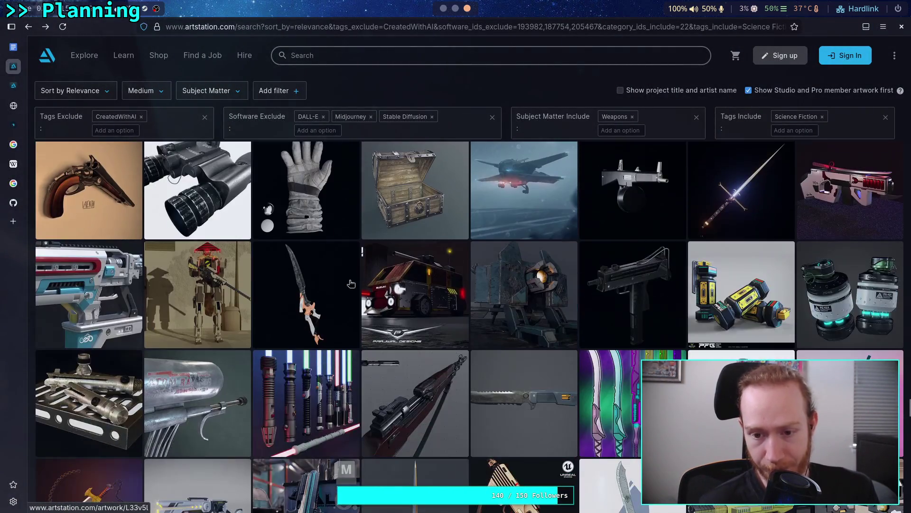
pyautogui.scroll(-2, 31, 284)
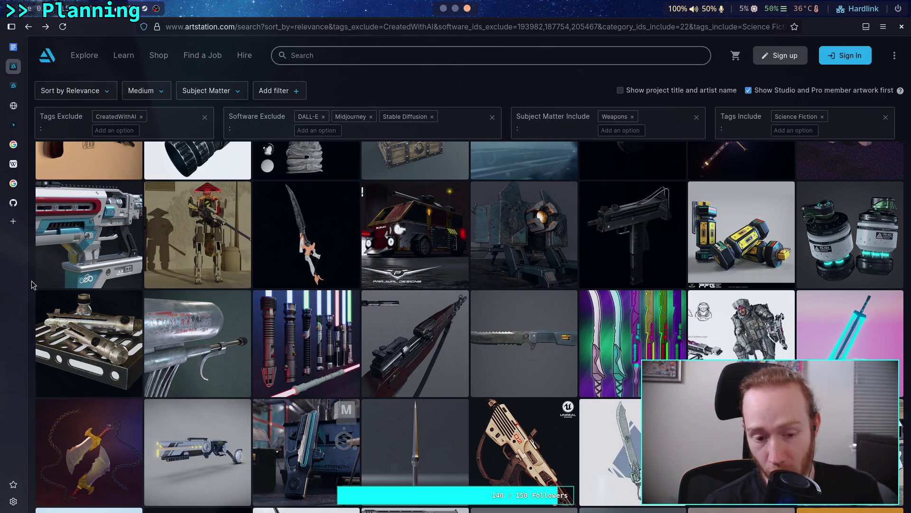
pyautogui.scroll(-2, 31, 285)
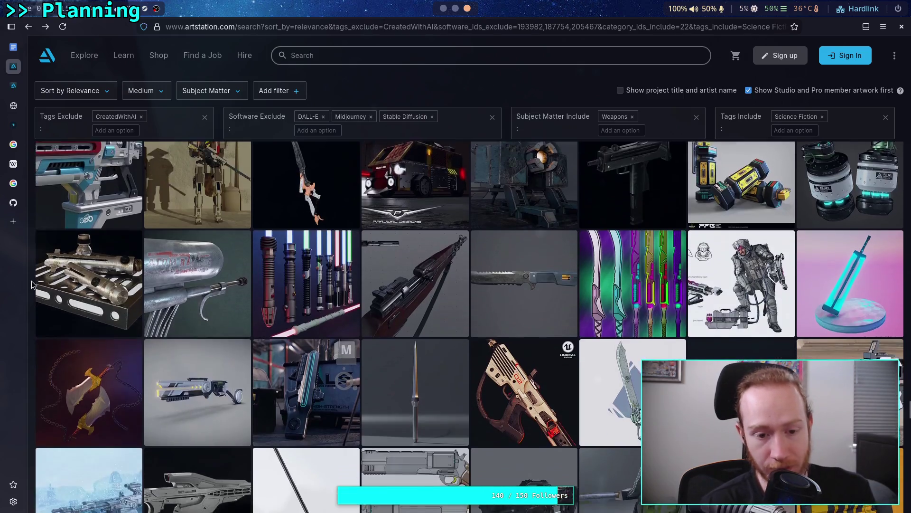
pyautogui.scroll(-10, 31, 284)
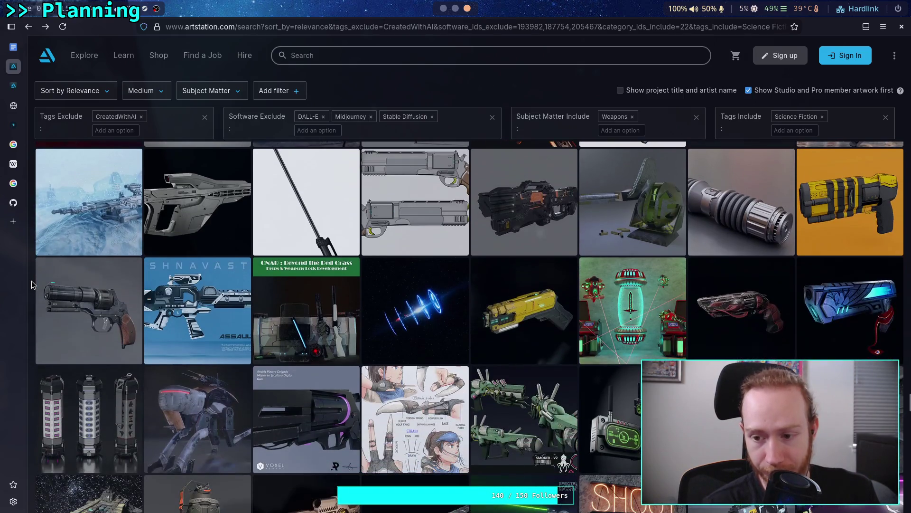
pyautogui.scroll(-2, 31, 285)
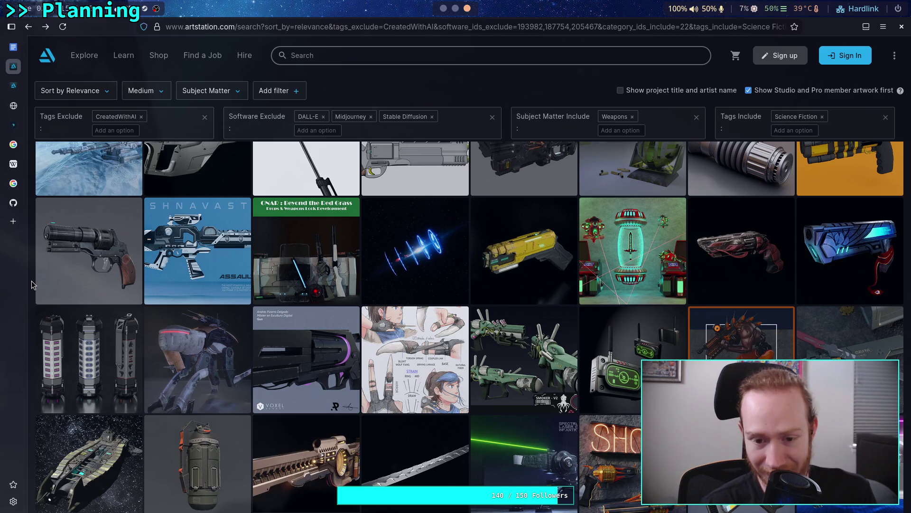
pyautogui.scroll(-6, 31, 284)
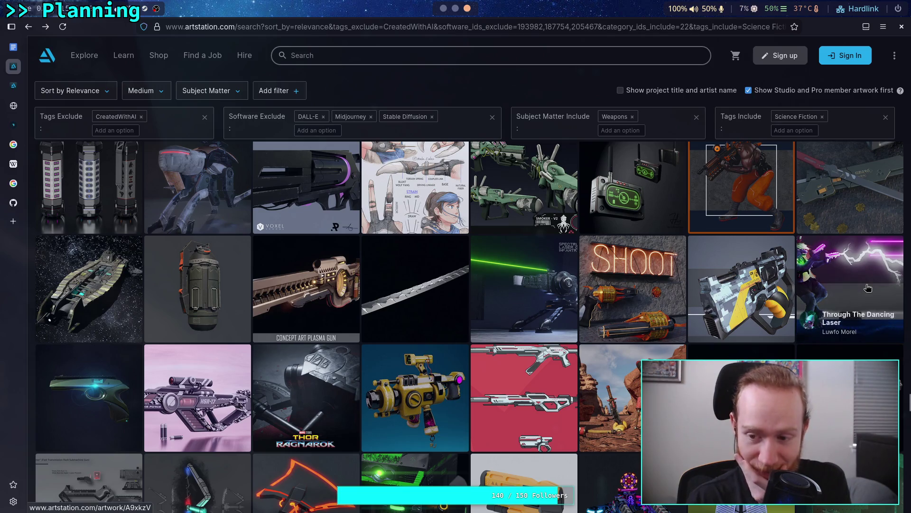
pyautogui.click(865, 281)
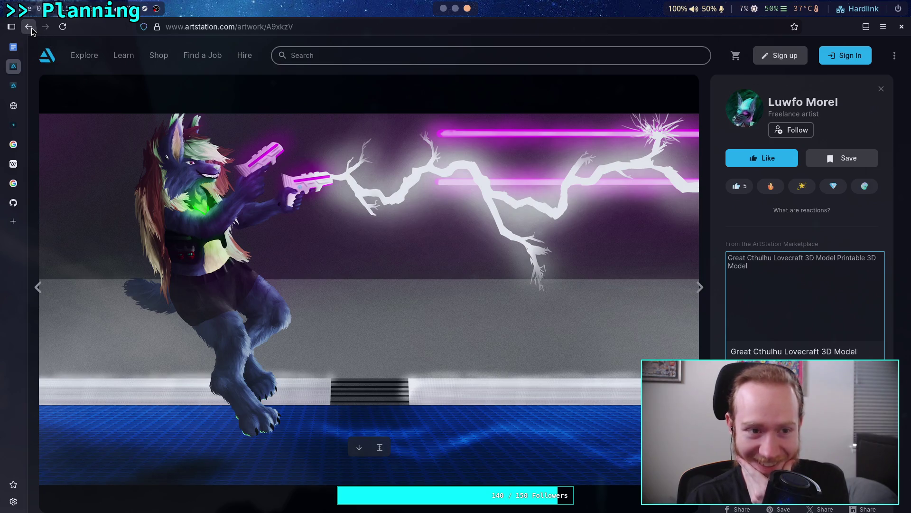
pyautogui.click(29, 27)
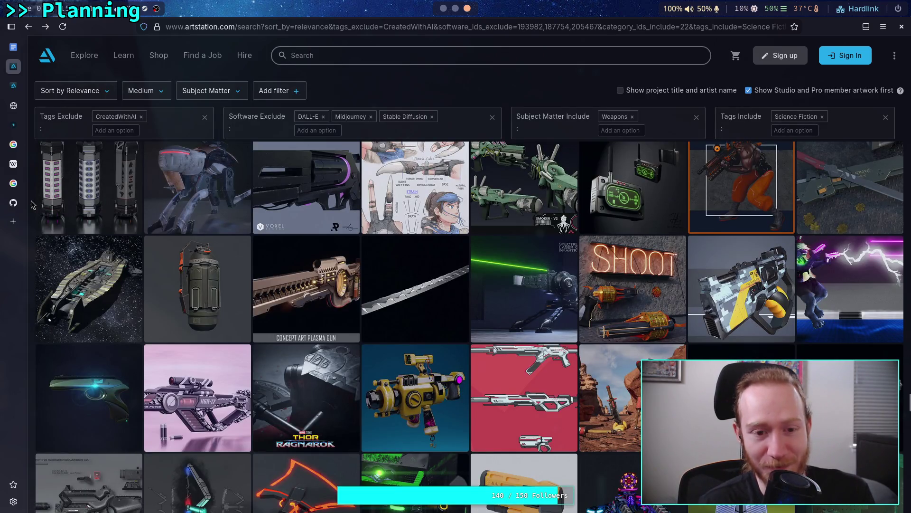
pyautogui.scroll(-2, 31, 204)
pyautogui.scroll(-2, 31, 204)
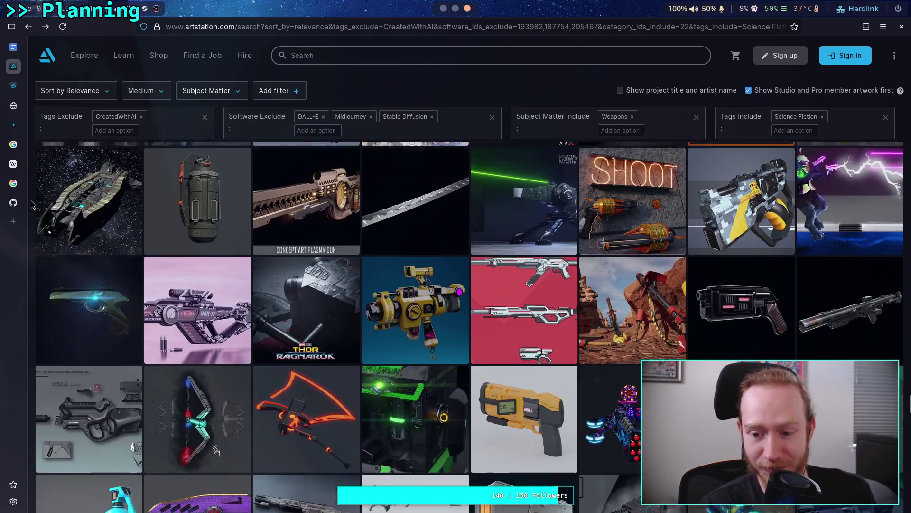
pyautogui.scroll(-2, 31, 204)
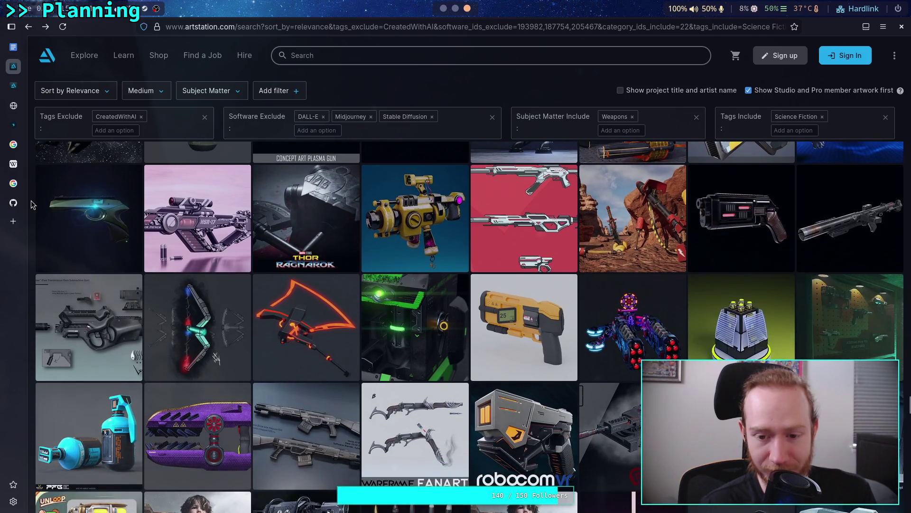
pyautogui.scroll(-2, 32, 204)
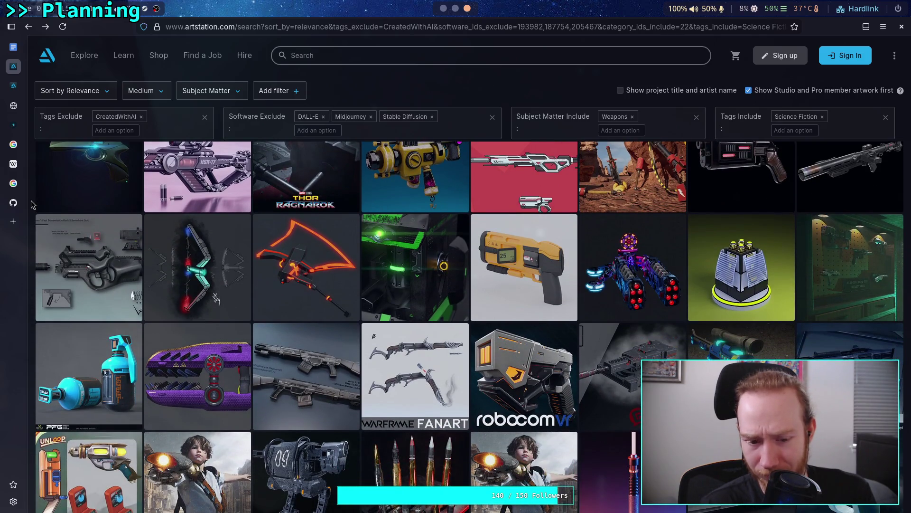
pyautogui.scroll(-2, 32, 205)
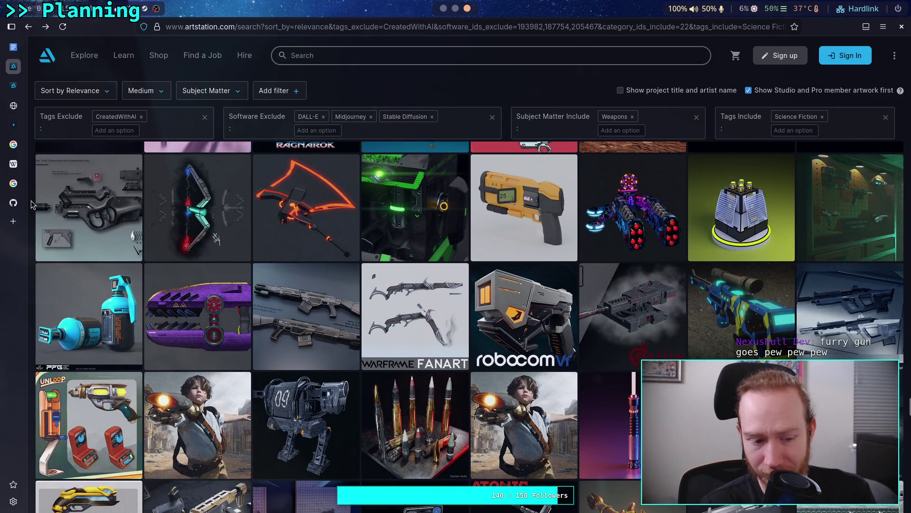
pyautogui.scroll(-2, 31, 204)
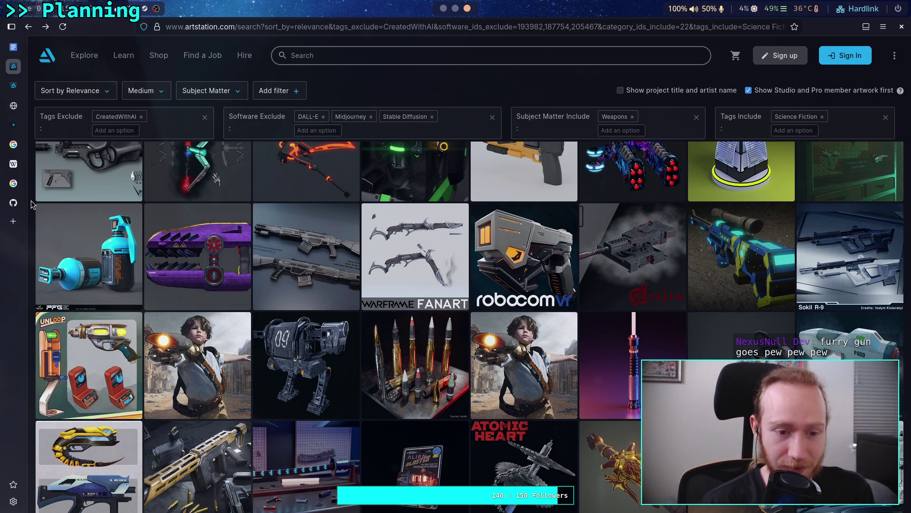
pyautogui.scroll(3, 32, 204)
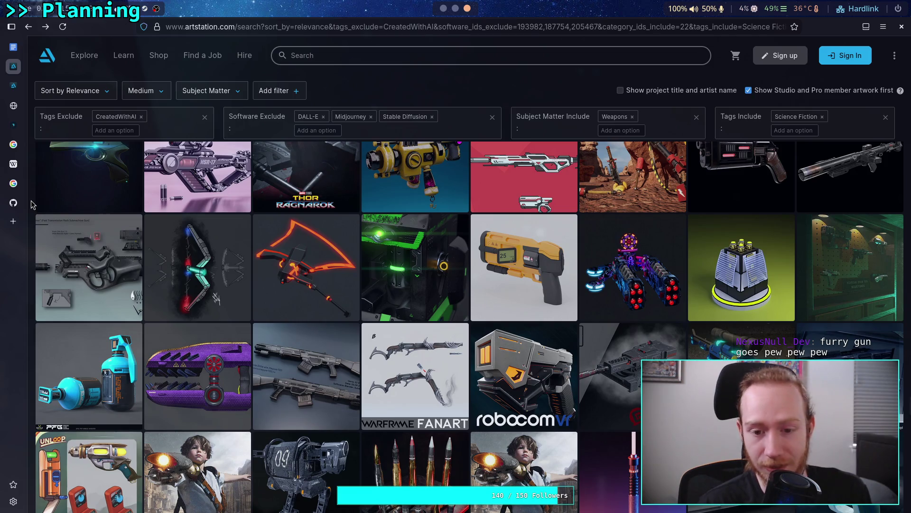
pyautogui.scroll(-4, 32, 204)
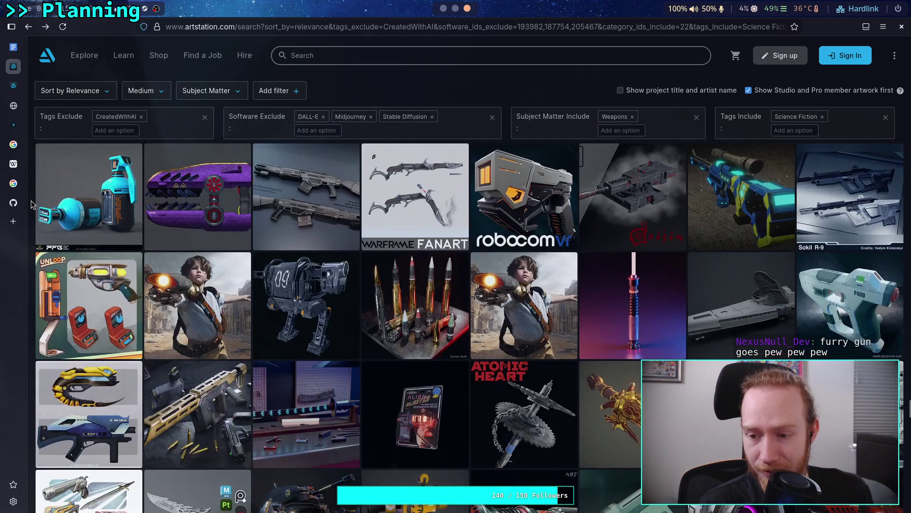
pyautogui.scroll(-5, 33, 204)
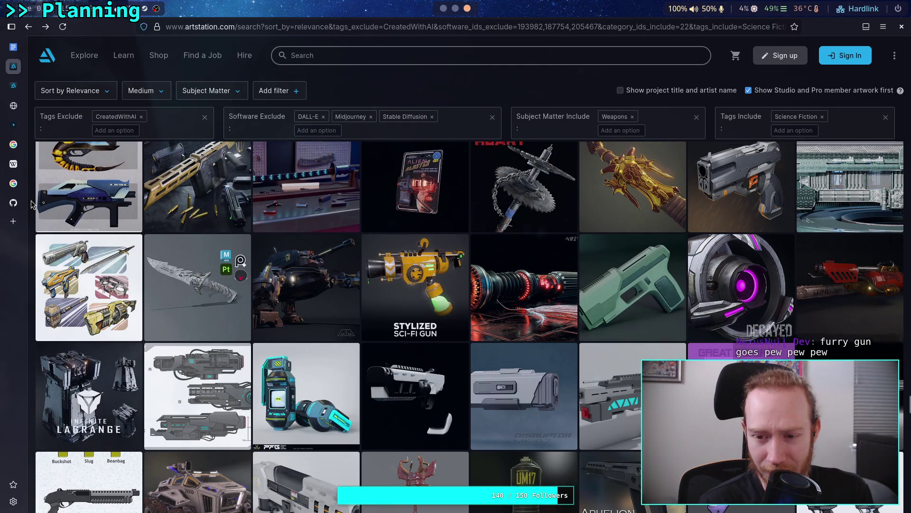
pyautogui.scroll(1, 32, 204)
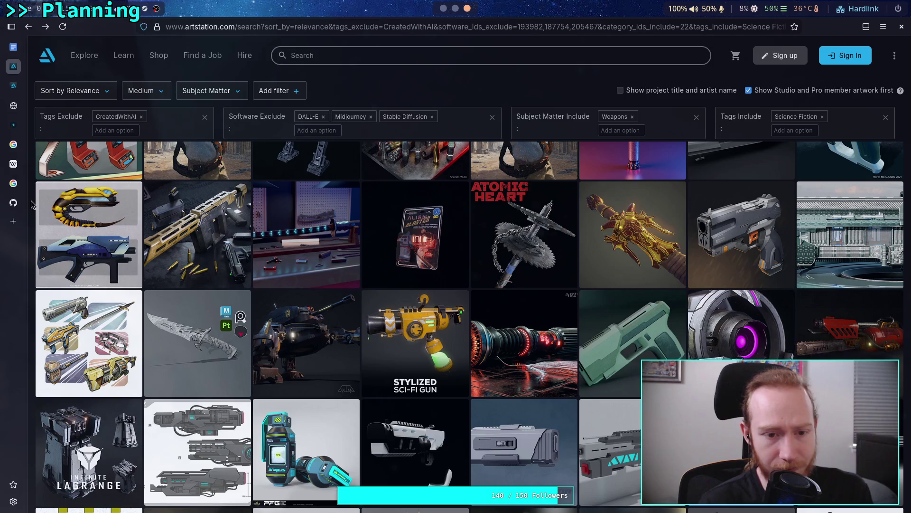
pyautogui.scroll(-2, 31, 204)
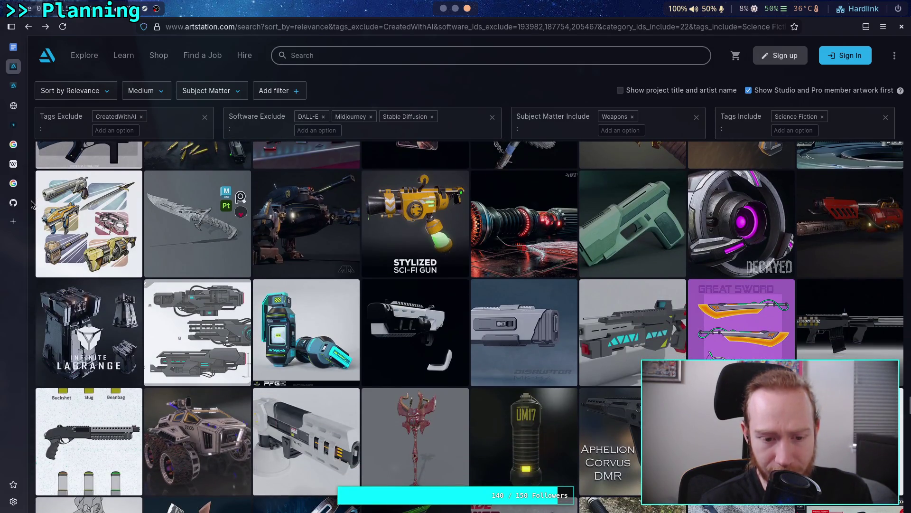
pyautogui.scroll(-1, 32, 205)
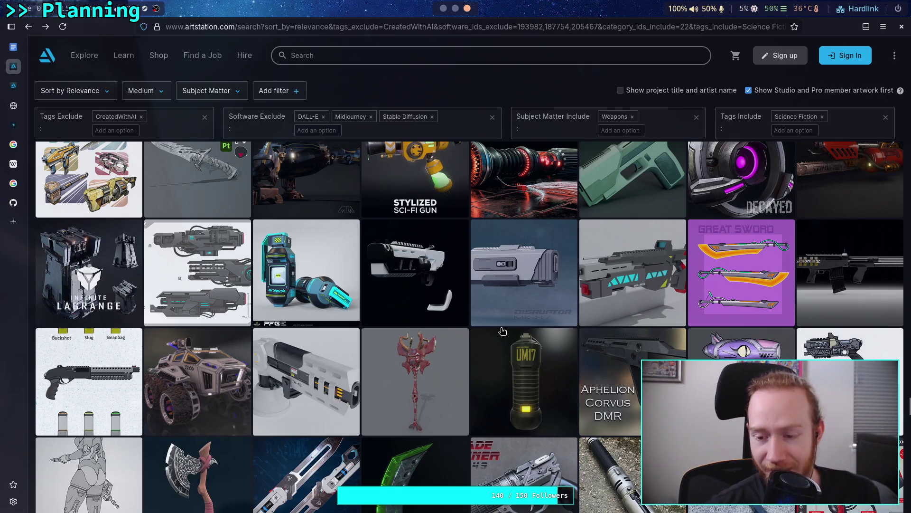
pyautogui.click(740, 344)
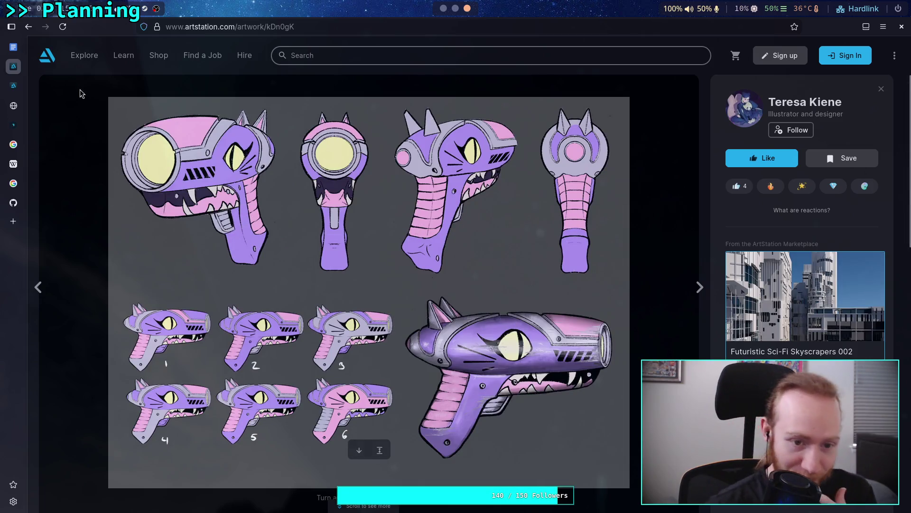
pyautogui.click(28, 27)
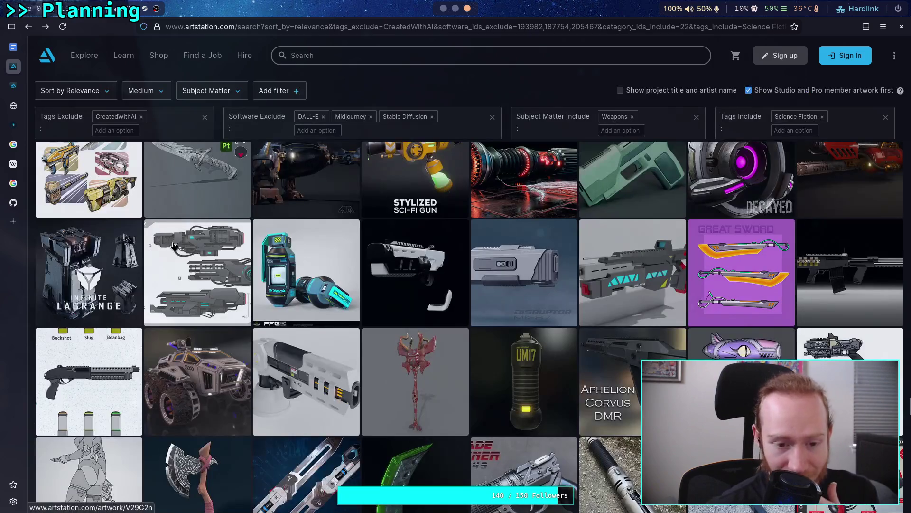
pyautogui.scroll(1, 32, 313)
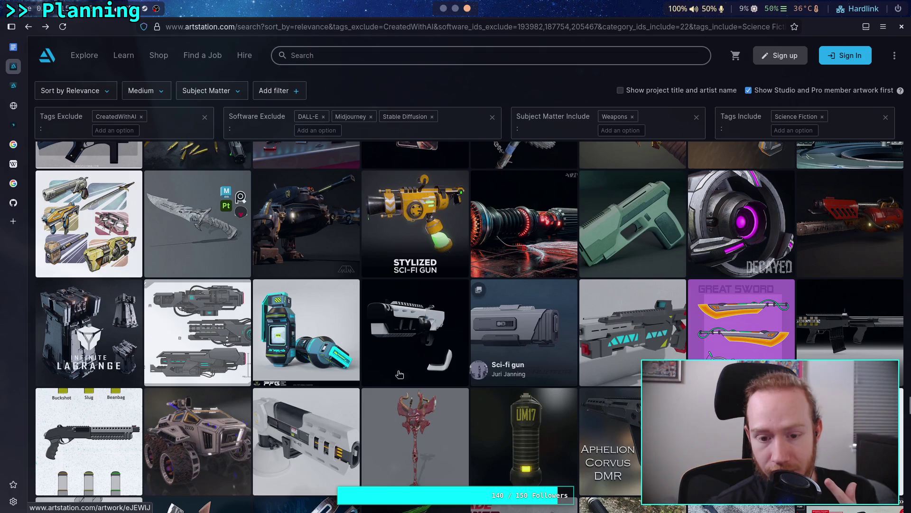
pyautogui.click(316, 412)
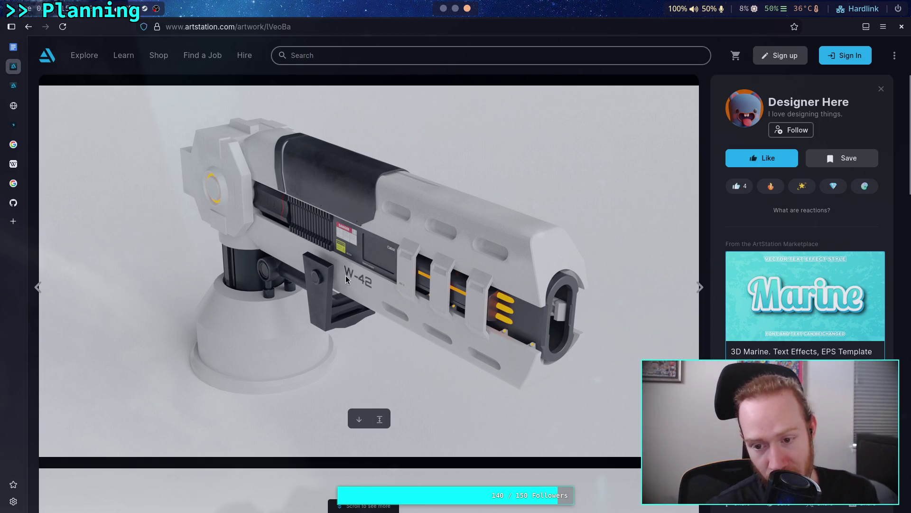
pyautogui.scroll(-5, 367, 275)
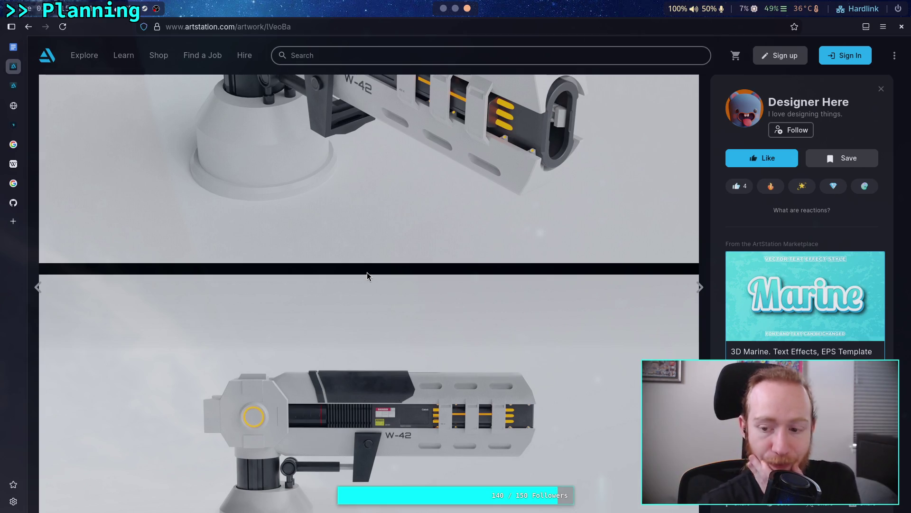
pyautogui.moveTo(341, 262)
pyautogui.scroll(3, 339, 263)
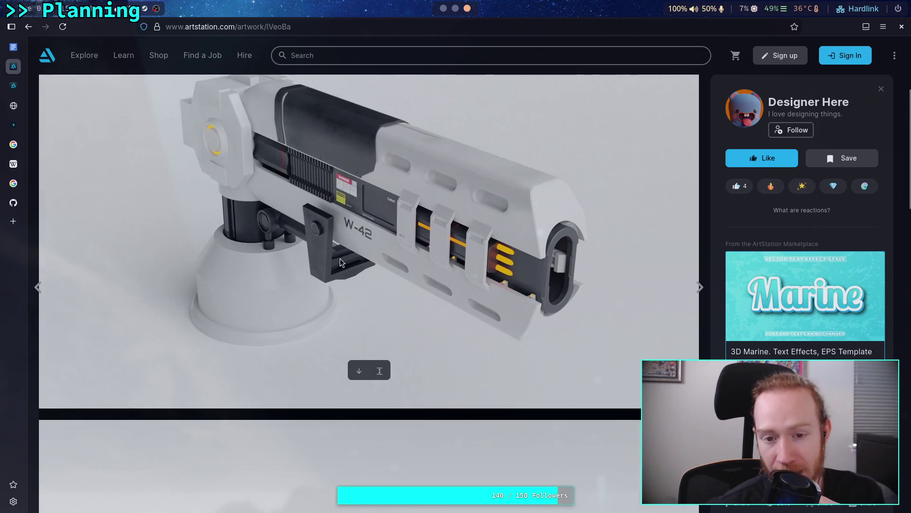
pyautogui.click(33, 23)
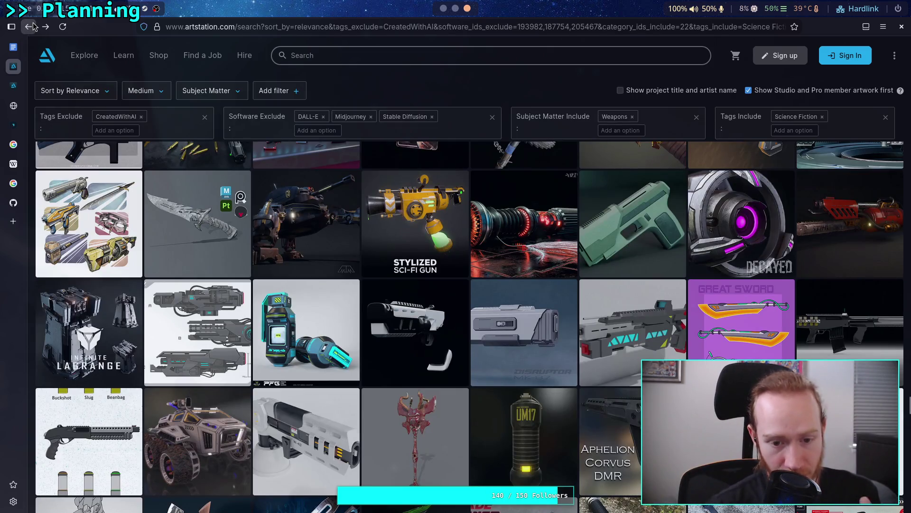
pyautogui.scroll(-8, 32, 148)
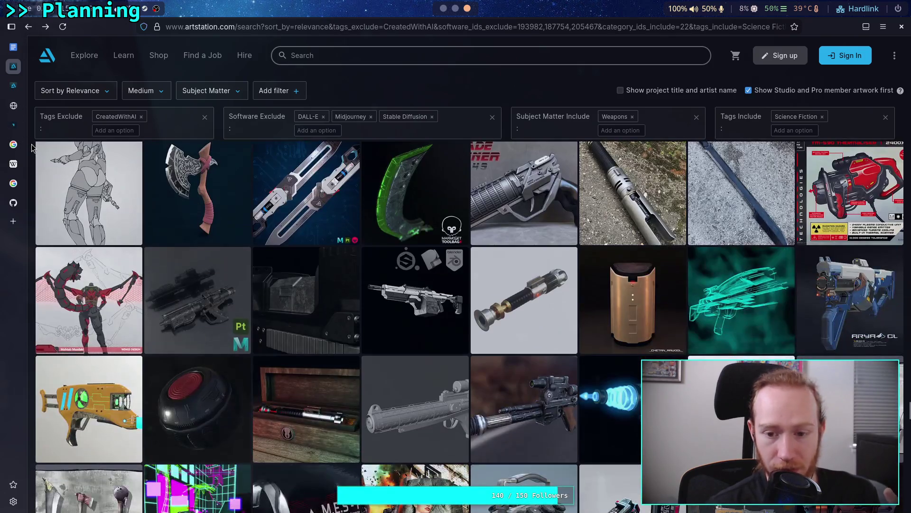
pyautogui.scroll(-2, 31, 148)
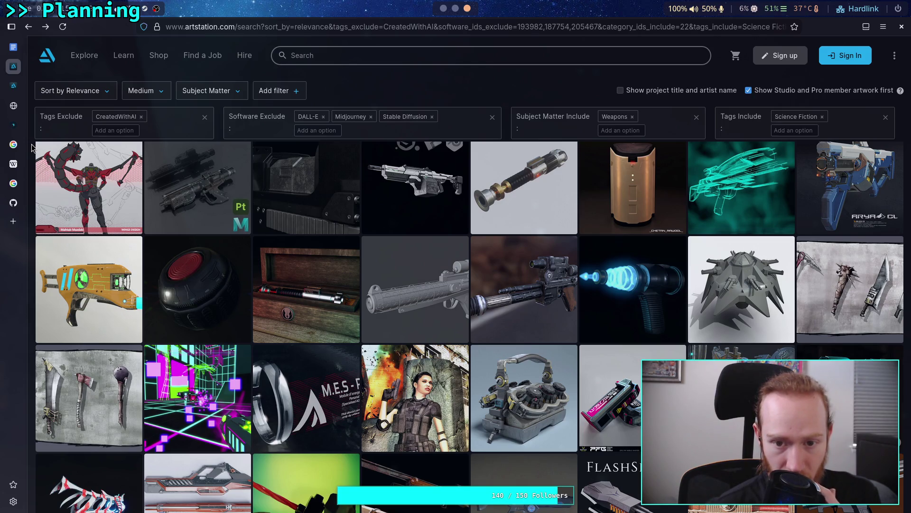
pyautogui.scroll(-5, 31, 147)
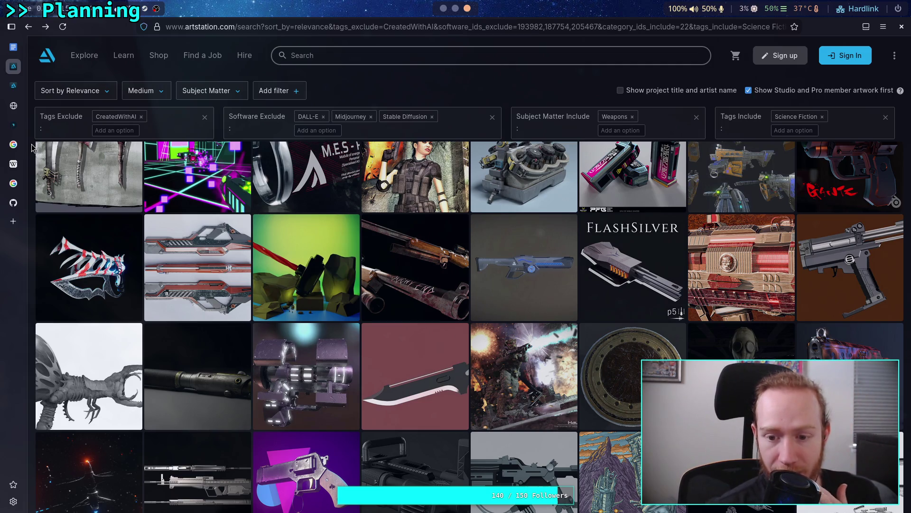
pyautogui.scroll(-1, 31, 148)
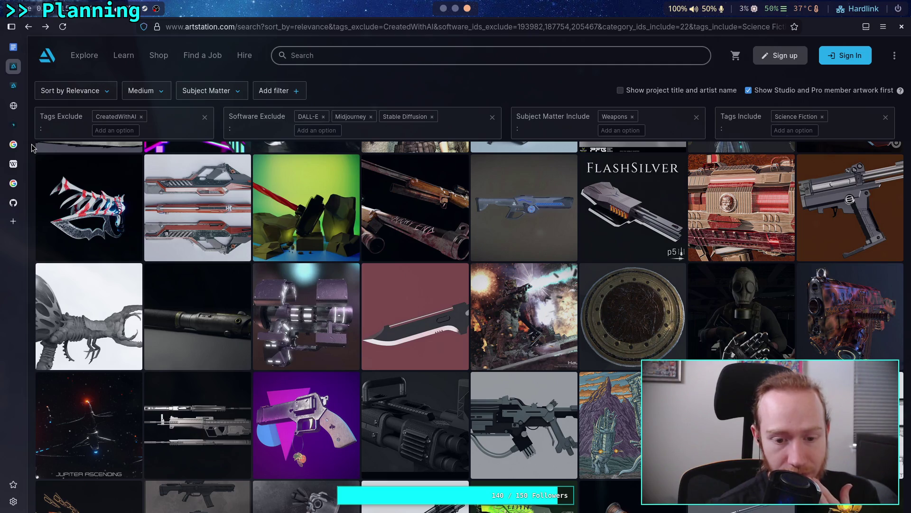
pyautogui.scroll(-1, 31, 148)
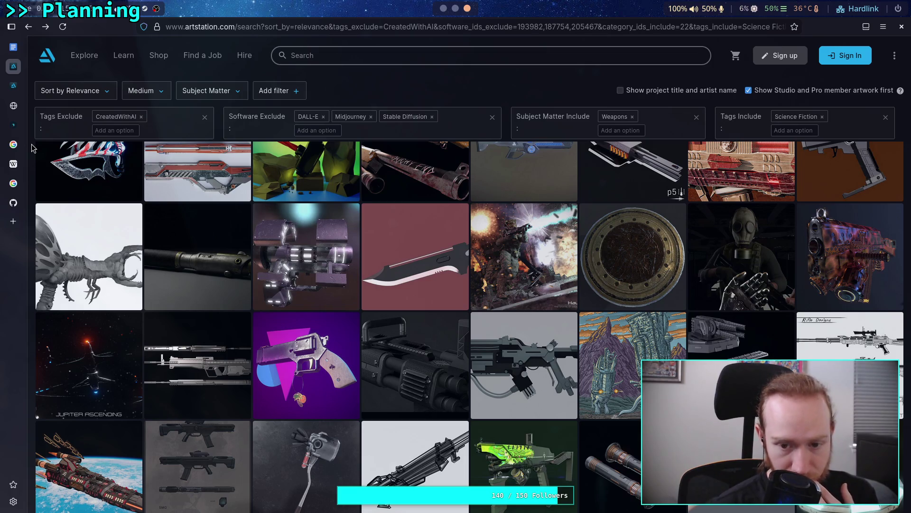
pyautogui.scroll(-3, 31, 148)
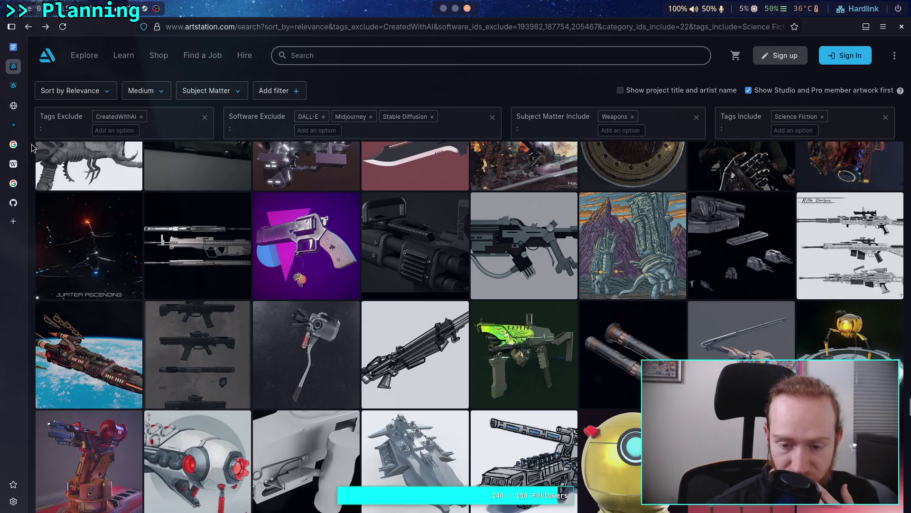
pyautogui.scroll(-1, 32, 147)
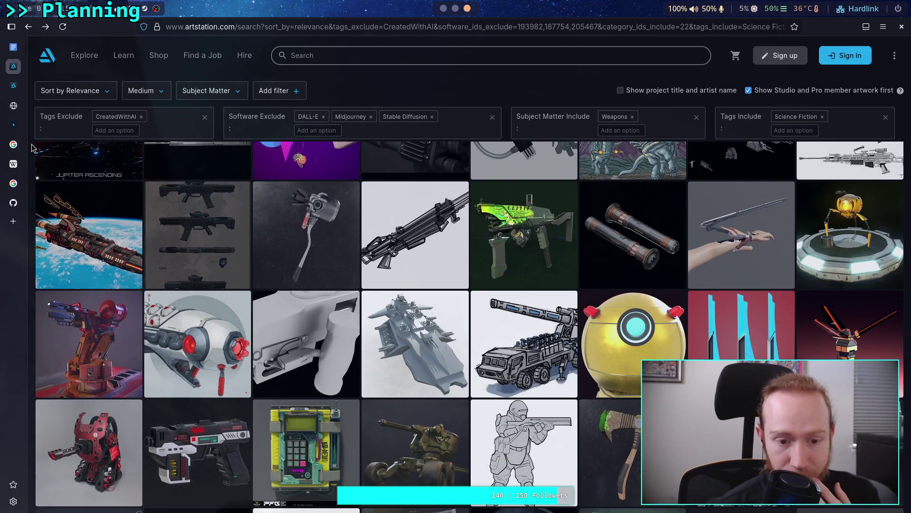
# Open the Barnacle Bazooka artwork and scroll up and down through its annotated concept sheets
pyautogui.click(219, 326)
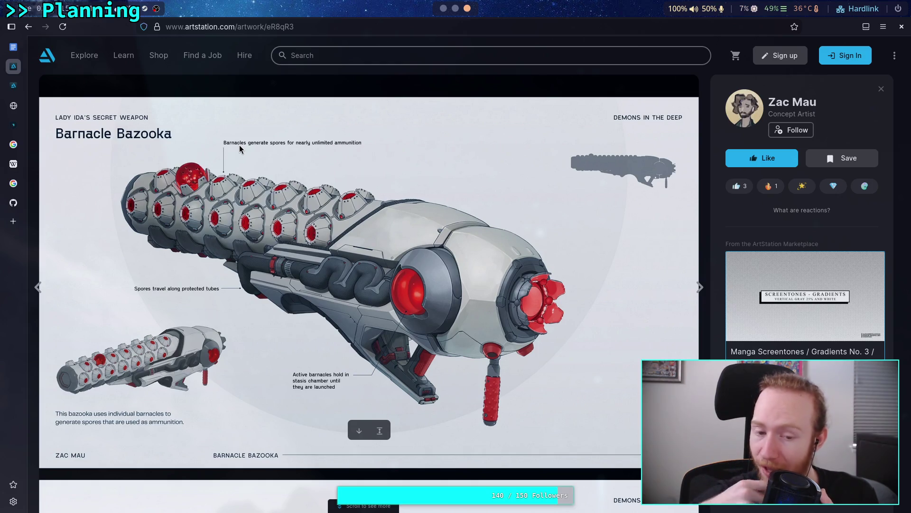
pyautogui.scroll(-3, 264, 187)
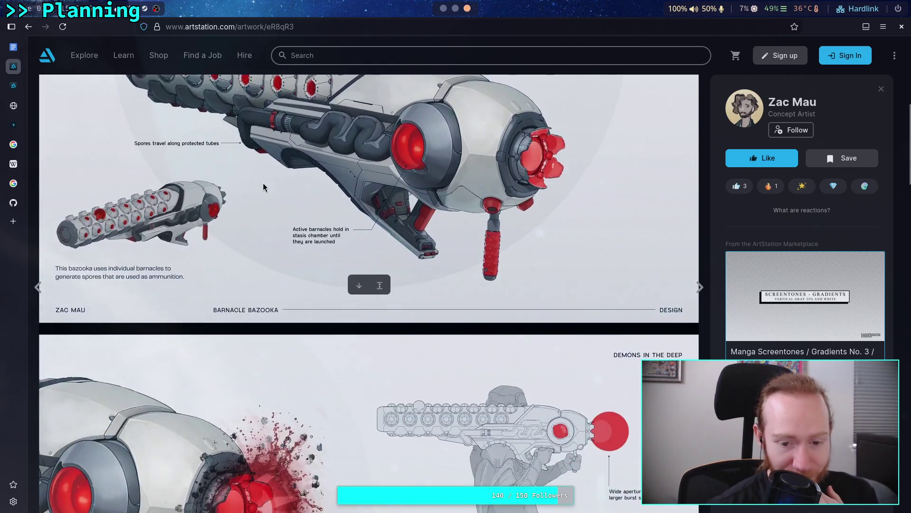
pyautogui.scroll(-4, 264, 187)
pyautogui.scroll(-3, 263, 186)
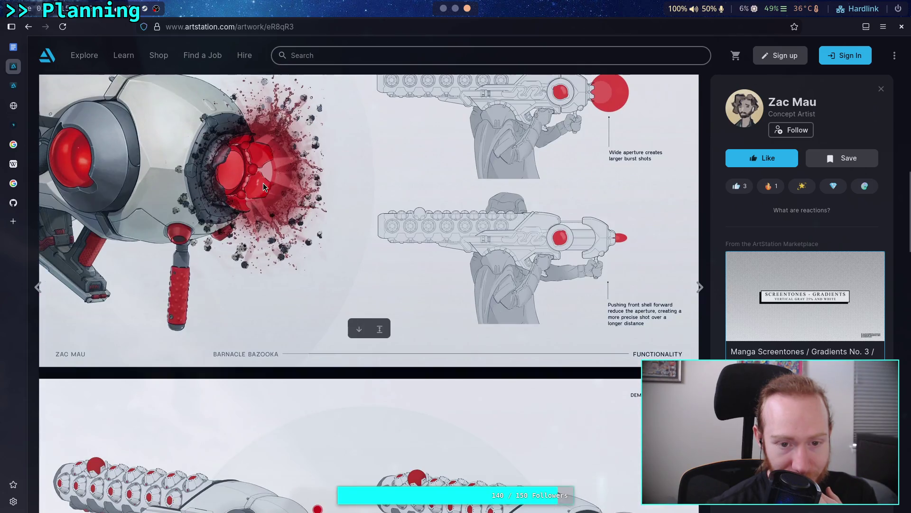
pyautogui.scroll(2, 263, 184)
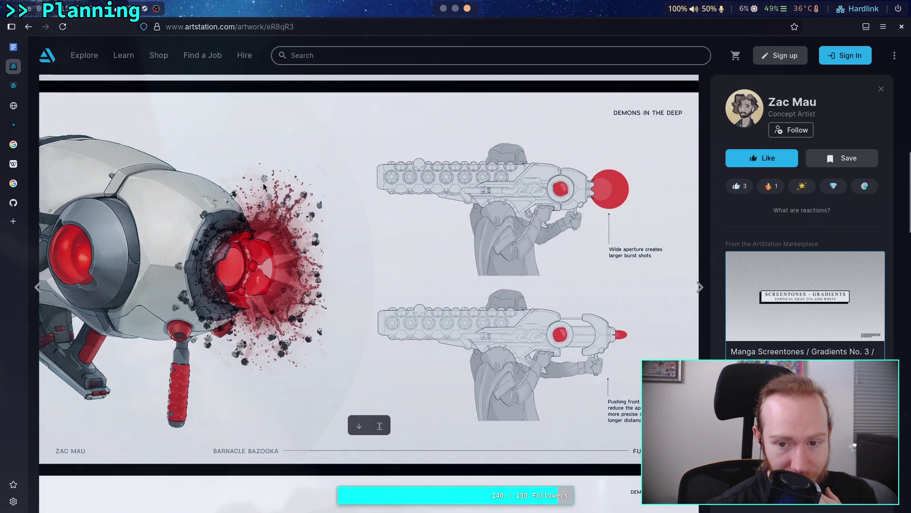
pyautogui.scroll(5, 272, 184)
pyautogui.scroll(3, 271, 184)
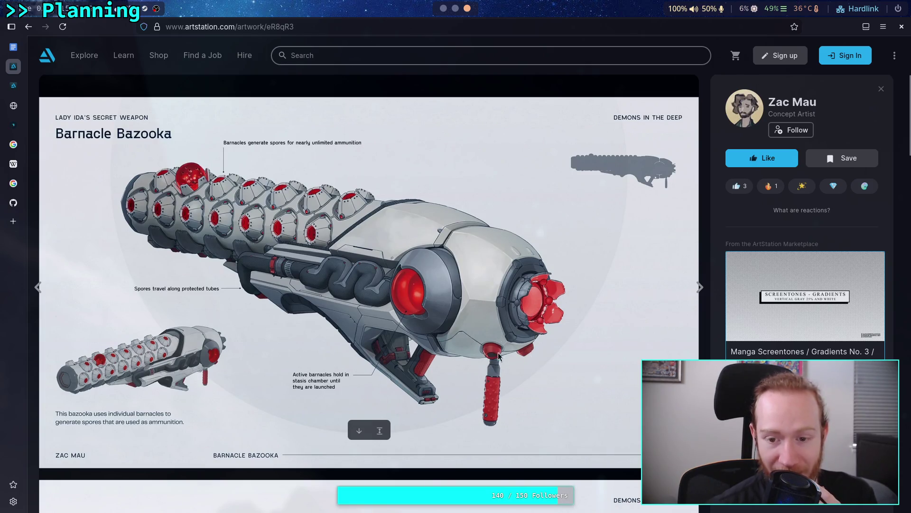
pyautogui.scroll(-9, 516, 322)
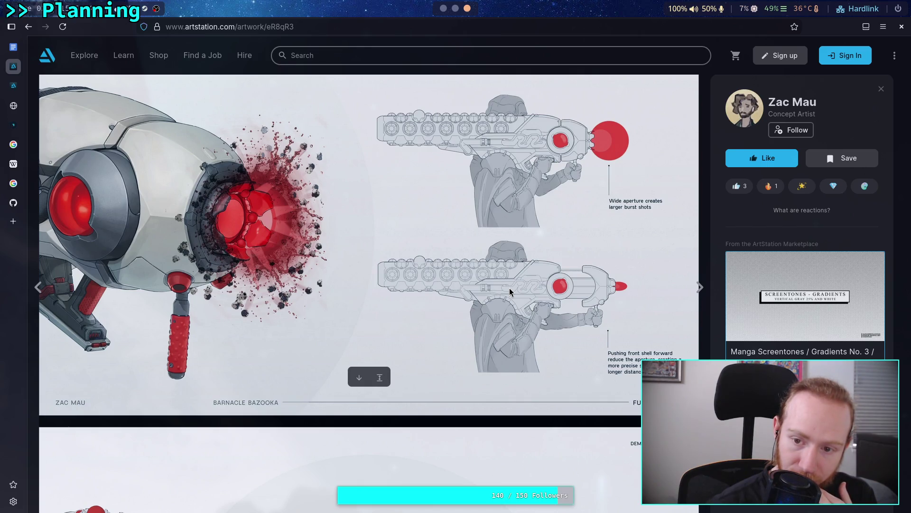
pyautogui.scroll(-5, 510, 292)
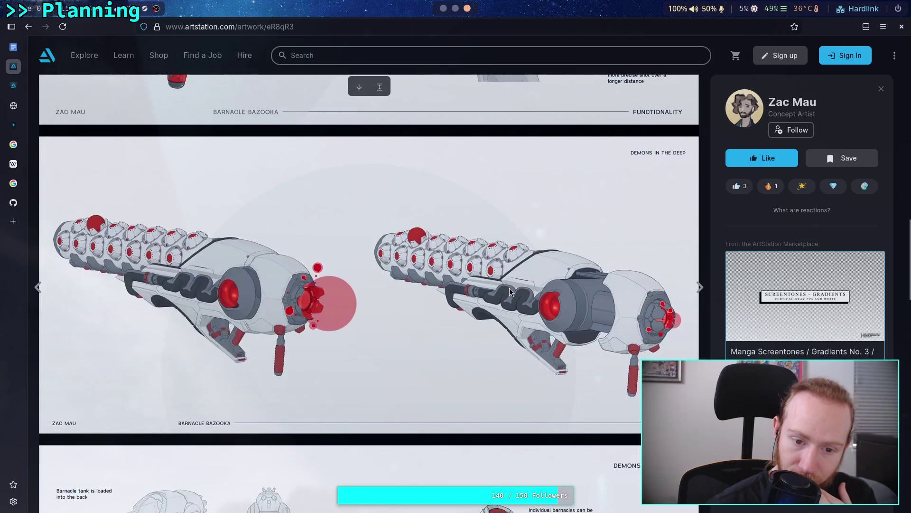
pyautogui.scroll(-3, 510, 292)
pyautogui.scroll(-3, 510, 291)
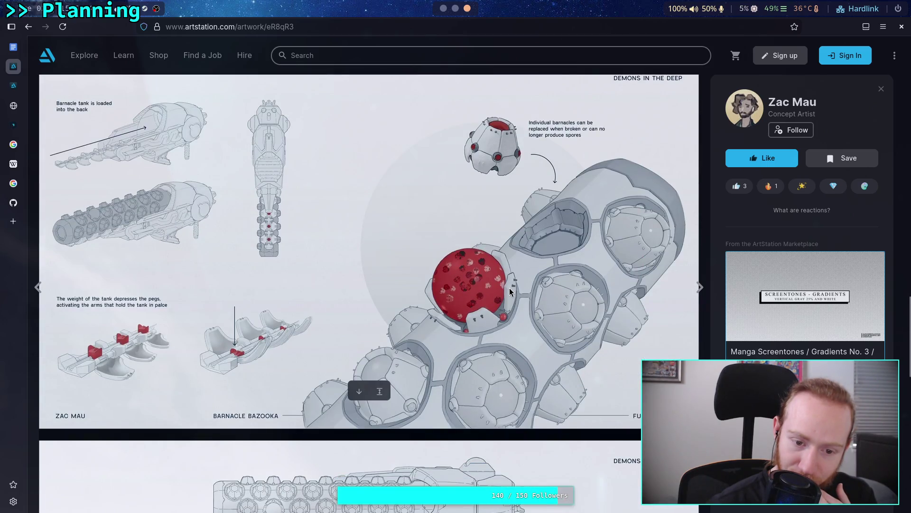
pyautogui.scroll(-4, 510, 291)
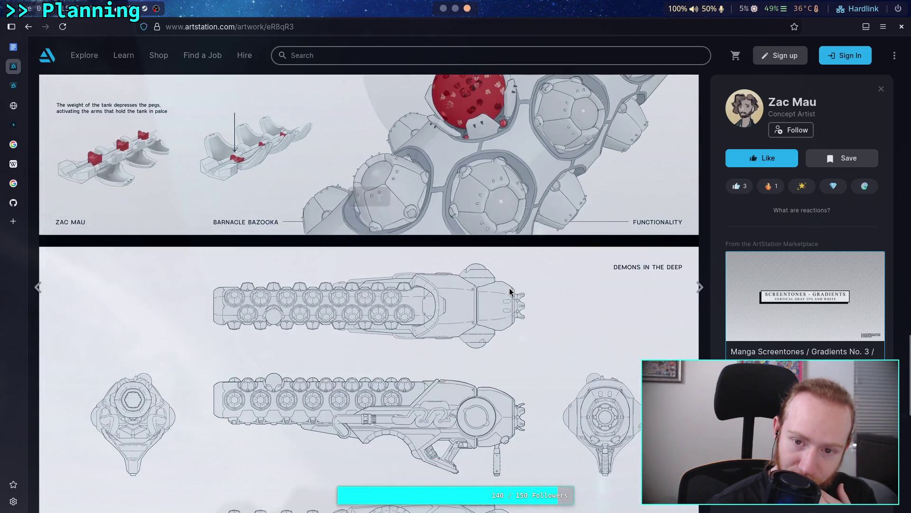
pyautogui.scroll(-4, 509, 288)
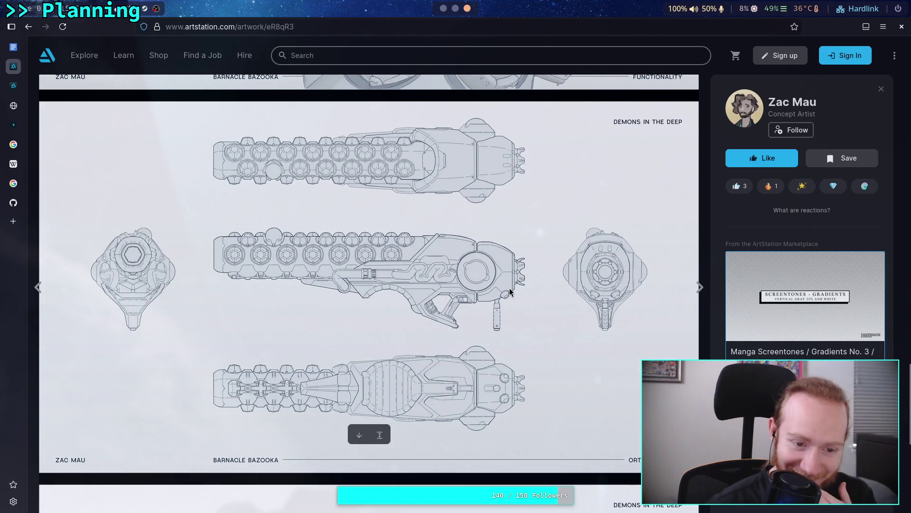
pyautogui.scroll(-6, 509, 288)
pyautogui.scroll(-1, 510, 292)
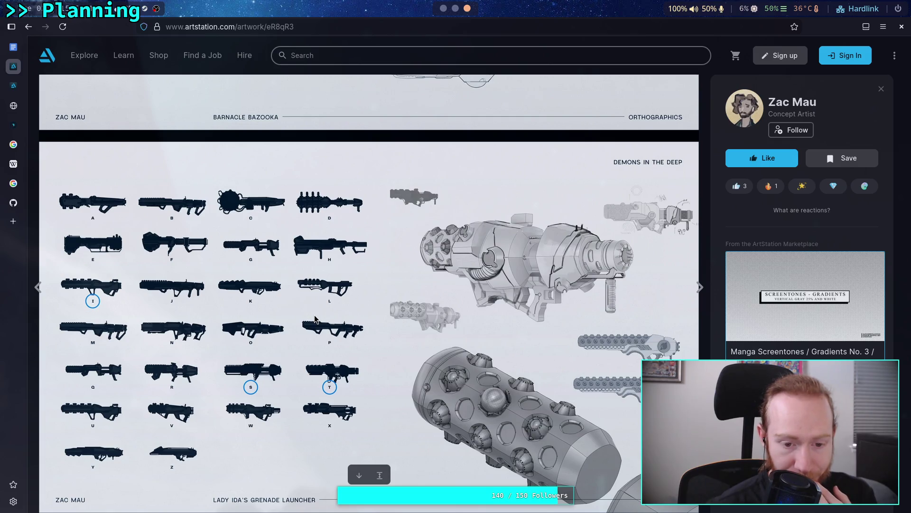
pyautogui.scroll(20, 314, 319)
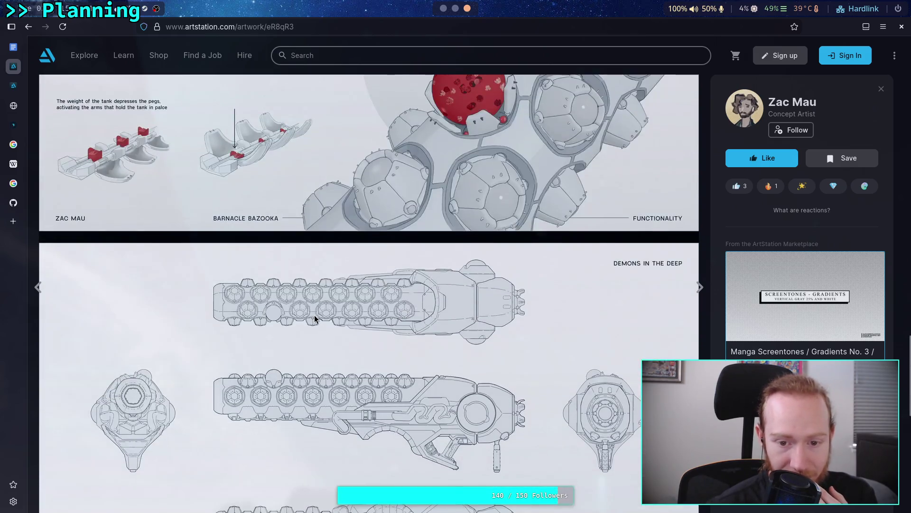
pyautogui.scroll(2, 314, 319)
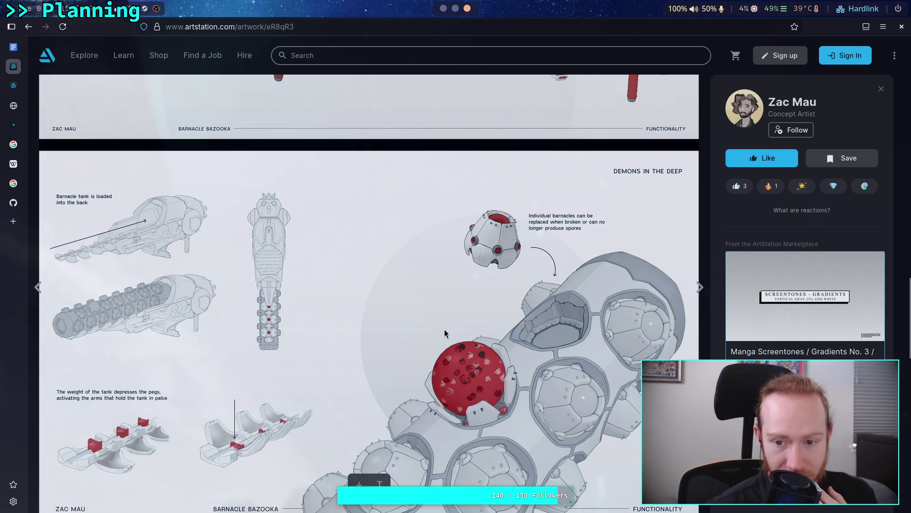
pyautogui.scroll(2, 454, 334)
pyautogui.scroll(5, 454, 335)
pyautogui.scroll(5, 456, 328)
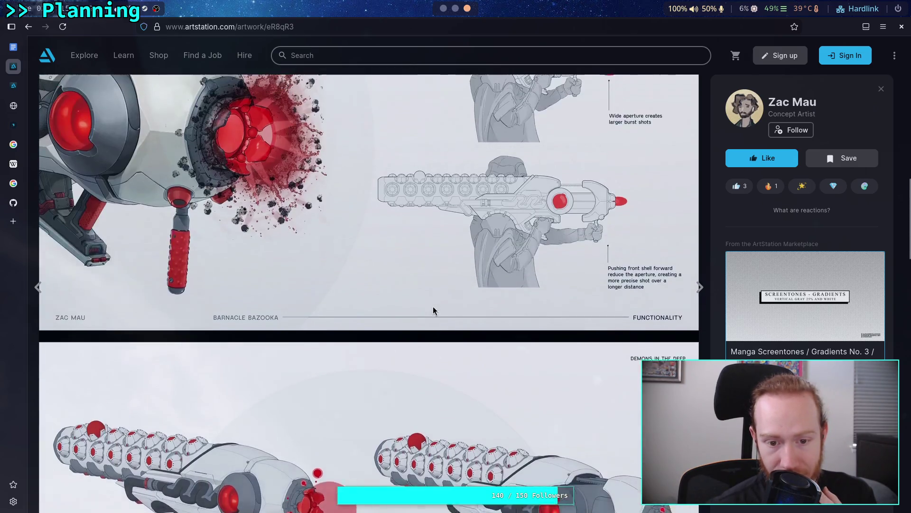
pyautogui.scroll(2, 612, 257)
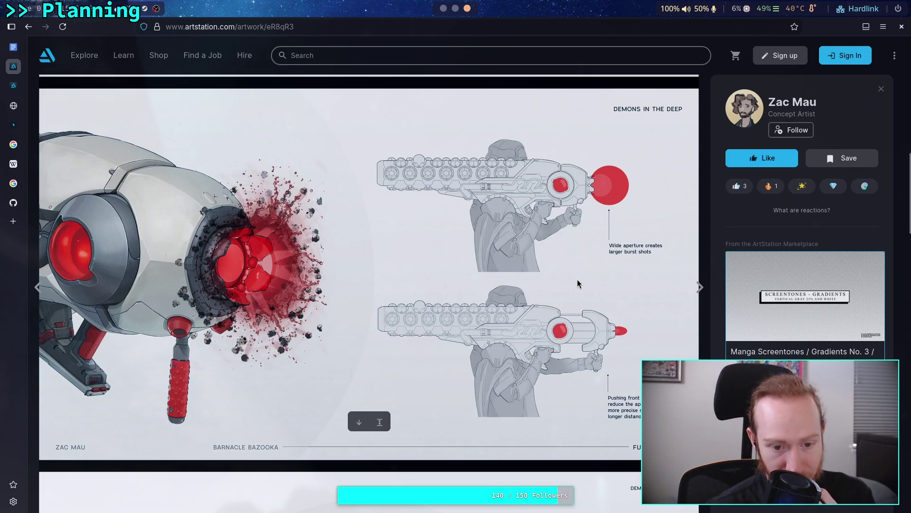
pyautogui.scroll(5, 578, 283)
pyautogui.scroll(2, 577, 284)
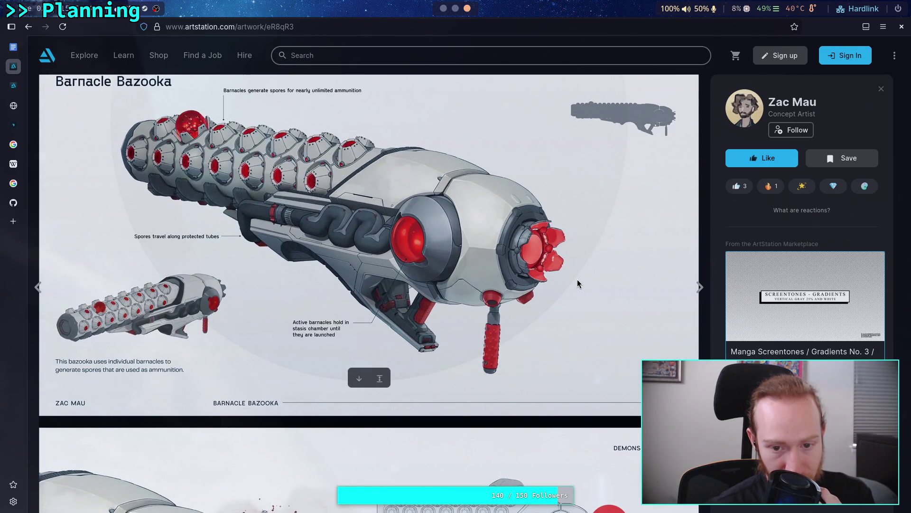
# Go back to the results, reopen Barnacle Bazooka, and bring up the two-gun image's context menu
pyautogui.click(29, 29)
pyautogui.scroll(-5, 169, 249)
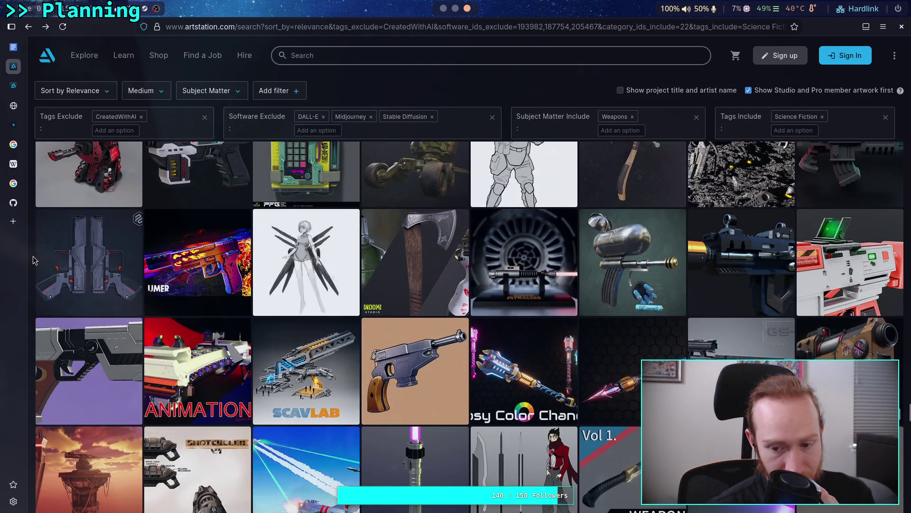
pyautogui.scroll(5, 34, 260)
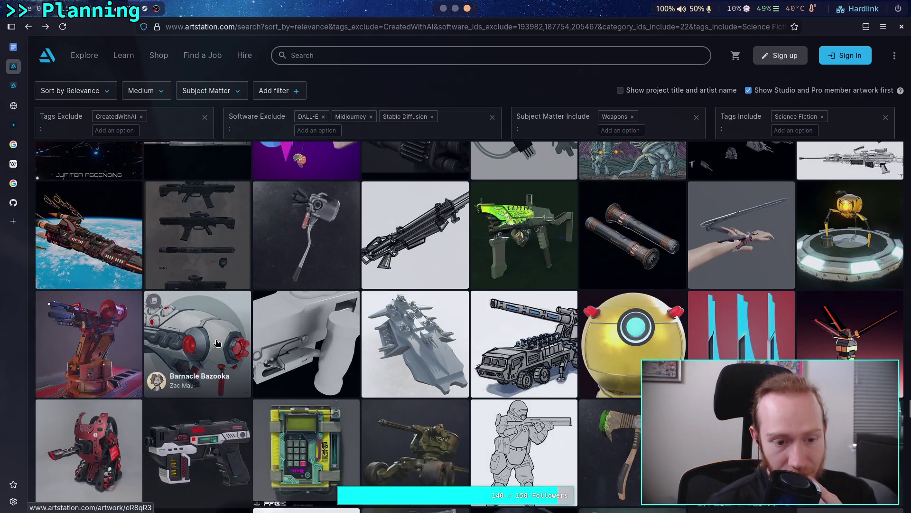
pyautogui.click(238, 336)
pyautogui.scroll(-6, 383, 284)
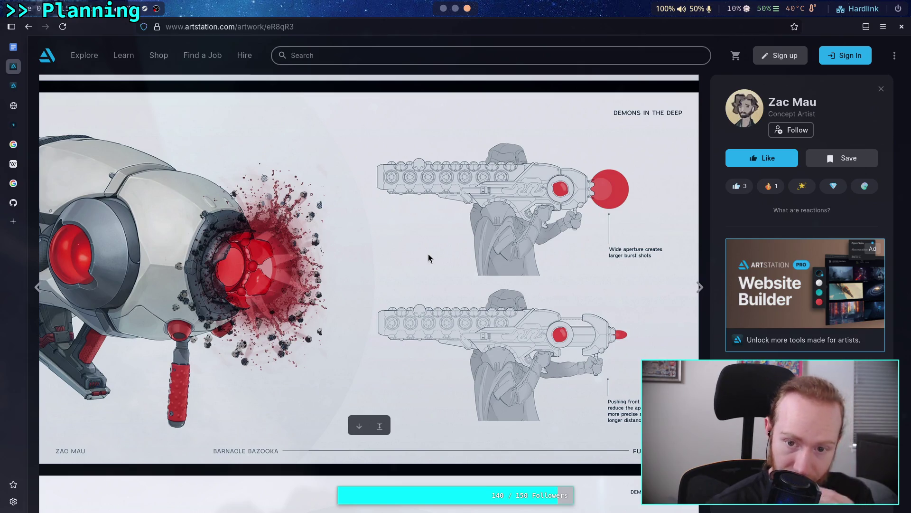
pyautogui.scroll(5, 451, 254)
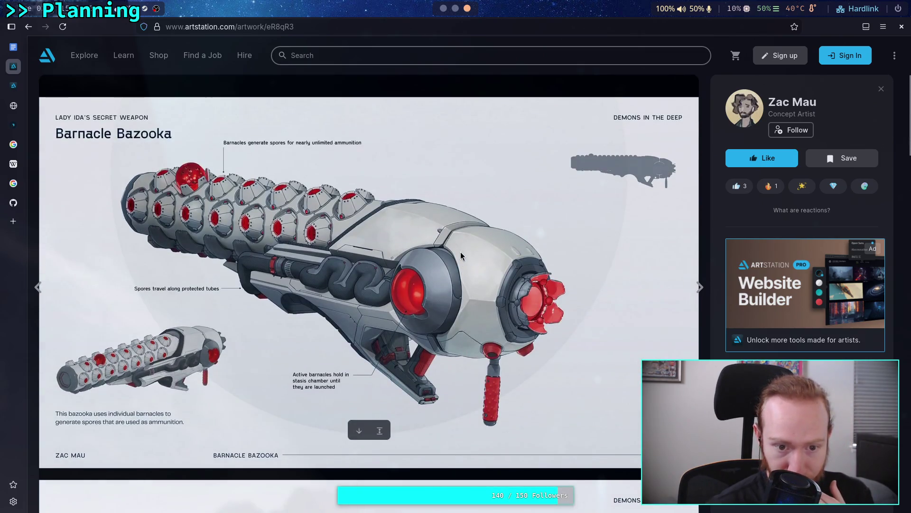
pyautogui.scroll(-5, 461, 255)
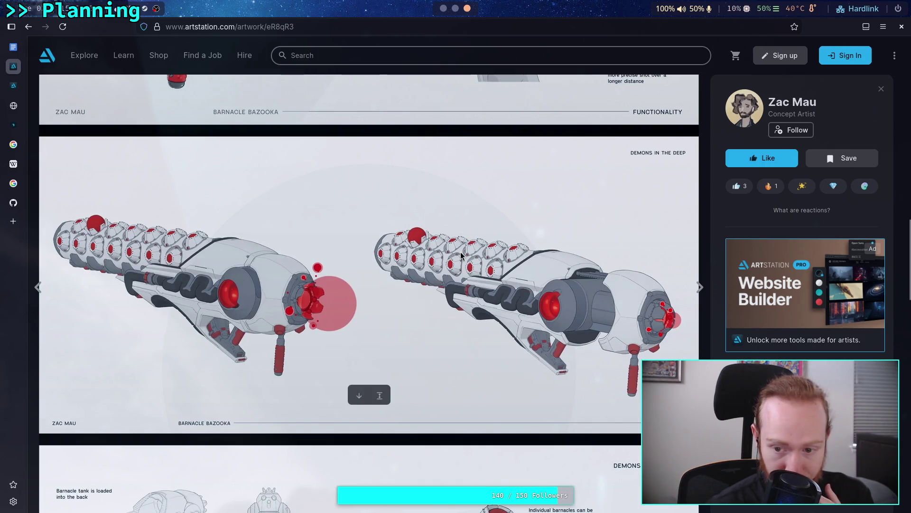
pyautogui.rightClick(455, 289)
# Copy the two-gun Barnacle Bazooka image and paste it on a new line in the Ultra Weapon note
pyautogui.click(486, 321)
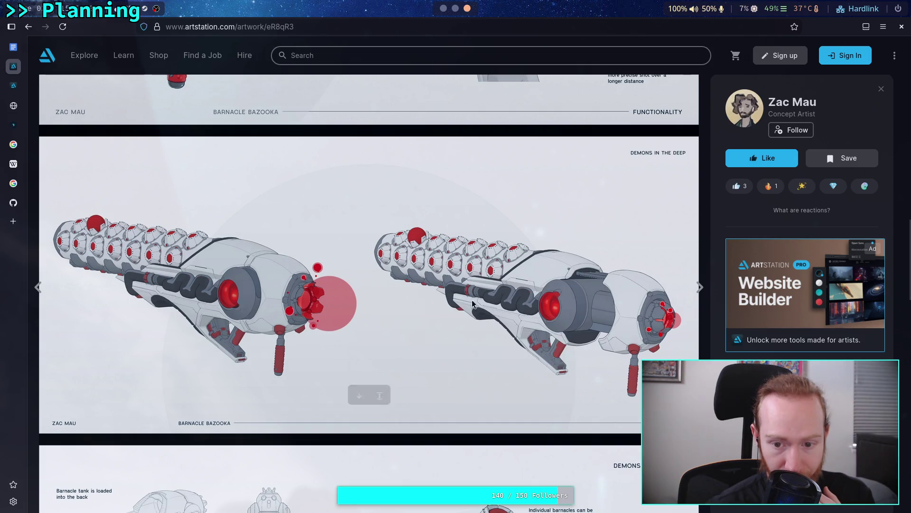
pyautogui.press('super+1')
pyautogui.scroll(-3, 471, 439)
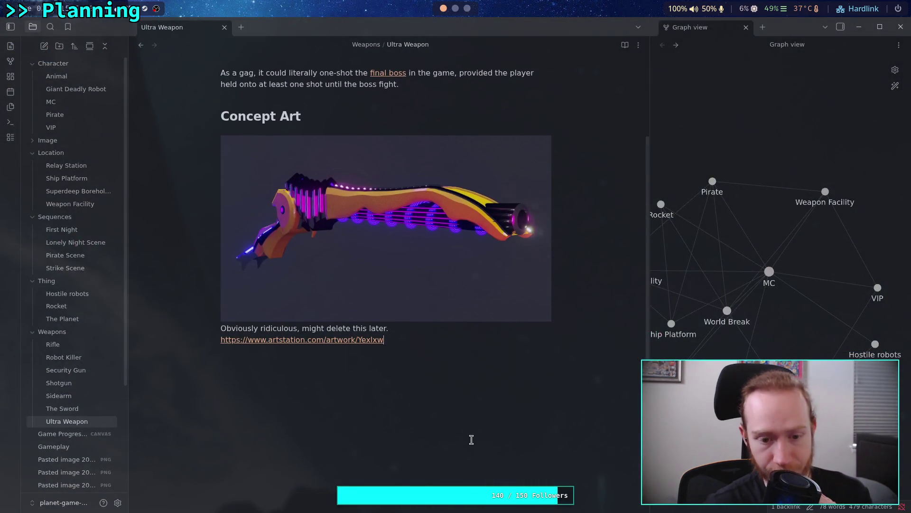
pyautogui.press('Return')
pyautogui.press('Return')
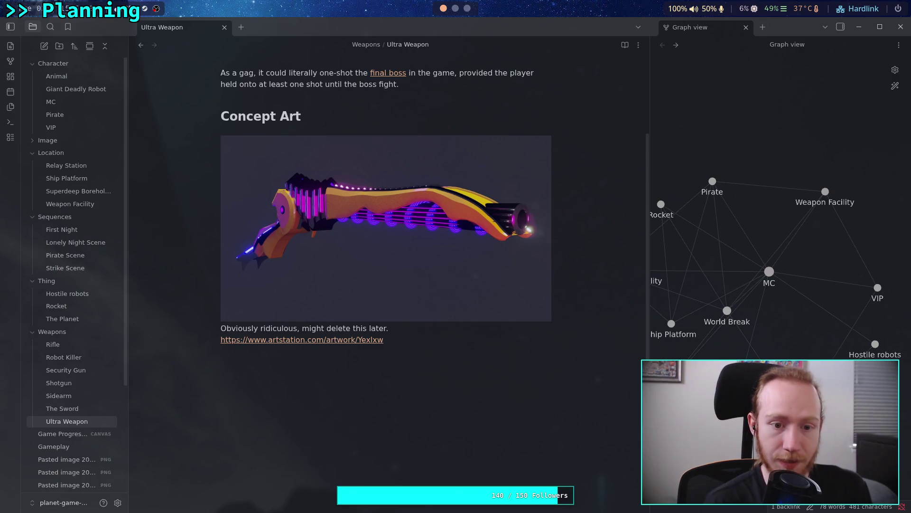
pyautogui.hotkey('ctrl', 'v')
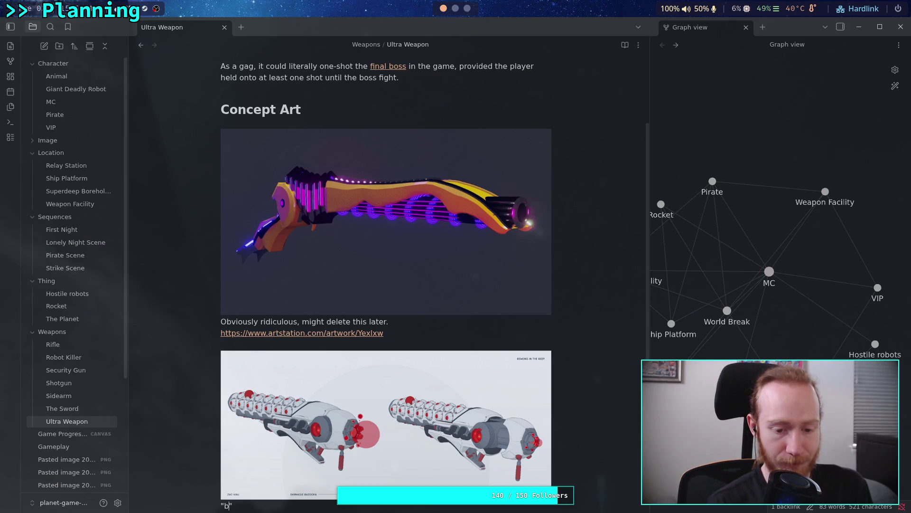
# Caption the image as the 'Barnacle Bazooka' that can fire a precise beam or a wide explosion
pyautogui.write('Barnacle B')
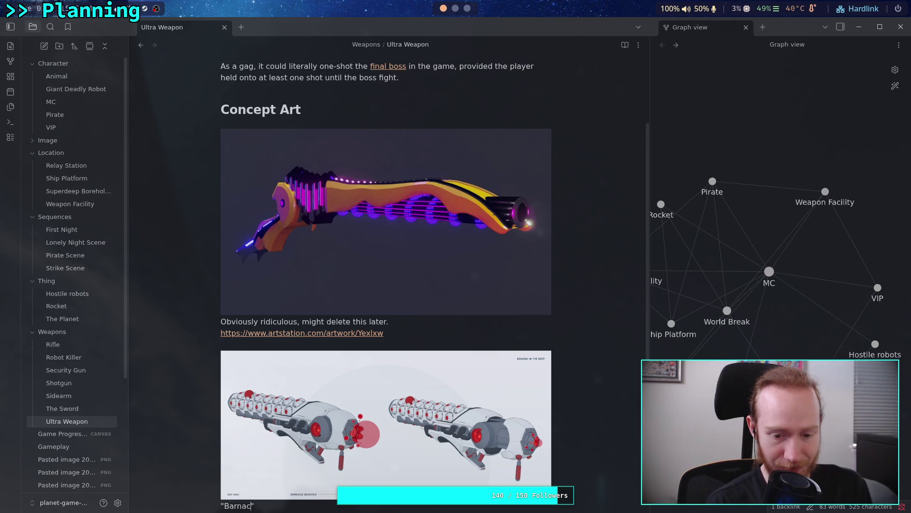
pyautogui.write('azooka')
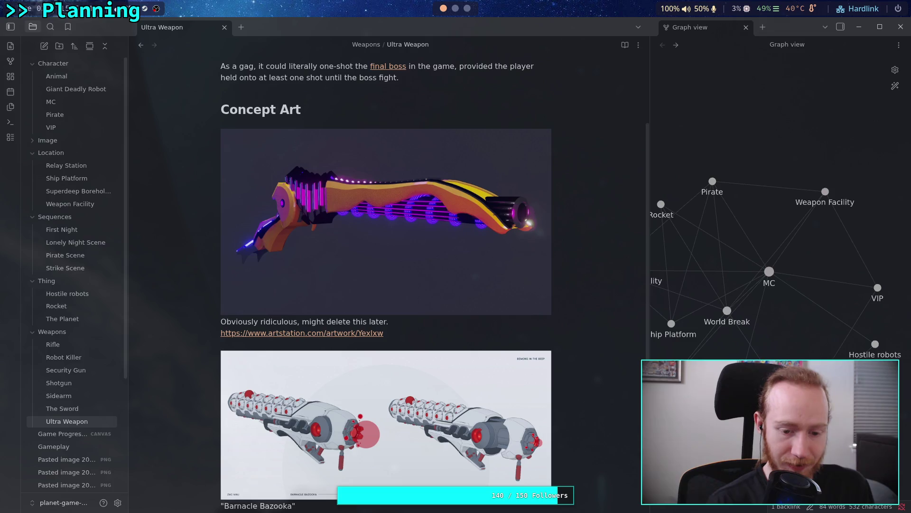
pyautogui.write('" lmao. F')
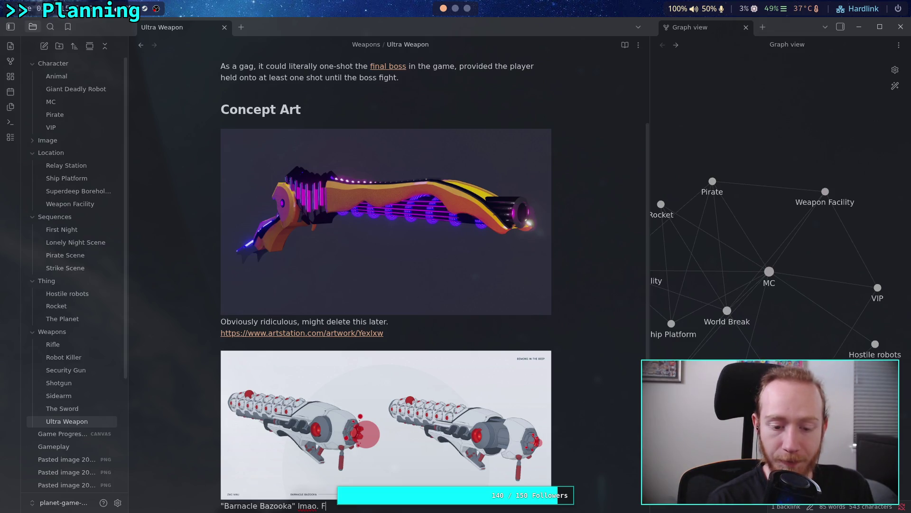
pyautogui.press('BackSpace')
pyautogui.press('BackSpace')
pyautogui.write('Interes')
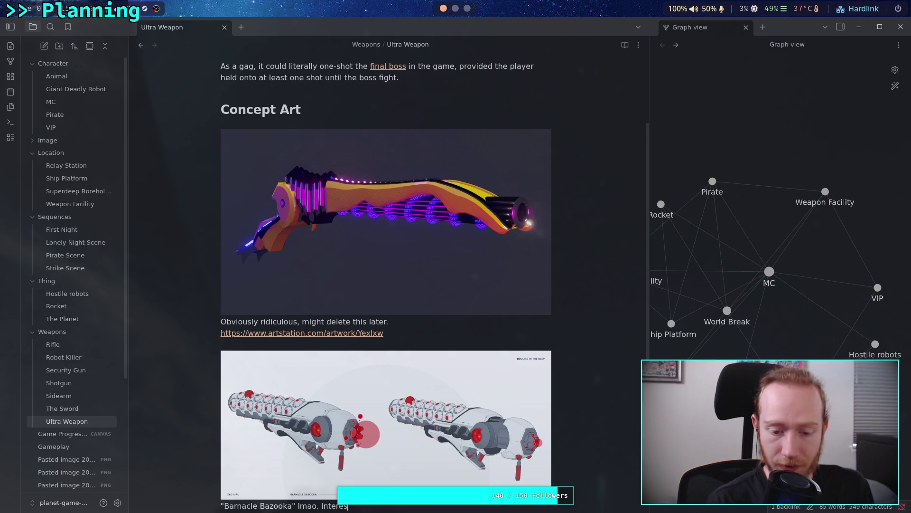
pyautogui.write('tion')
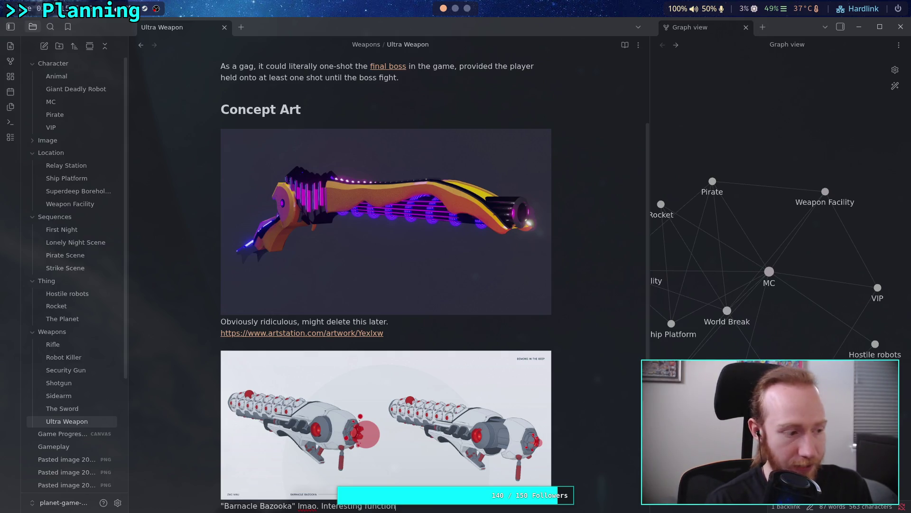
pyautogui.scroll(-5, 428, 315)
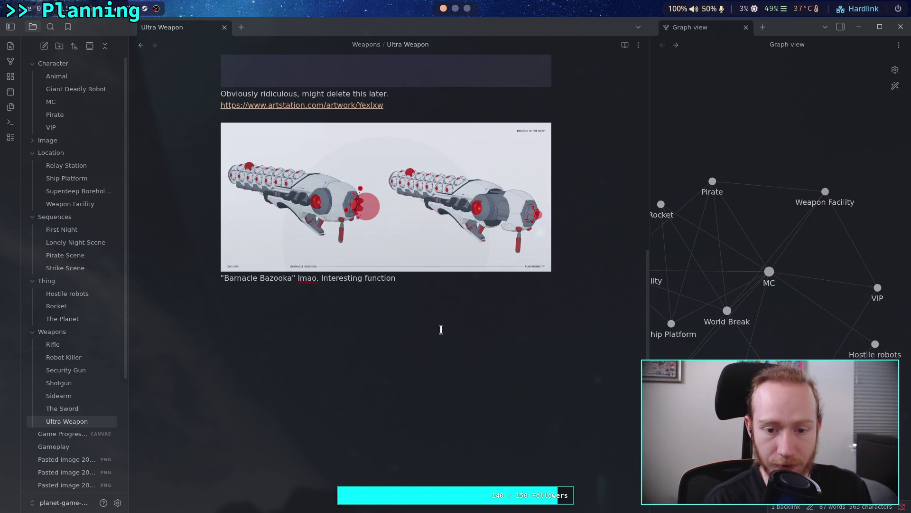
pyautogui.write(', can fire a precise beam or so')
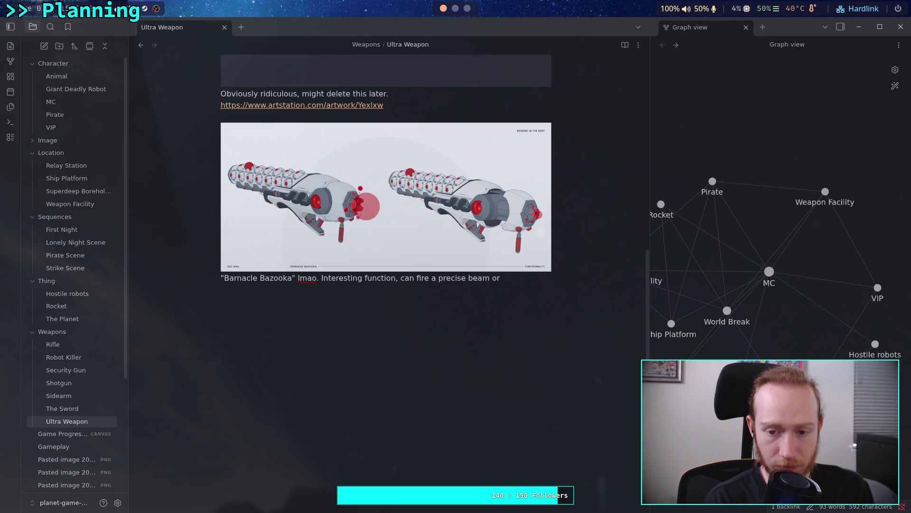
pyautogui.write('me')
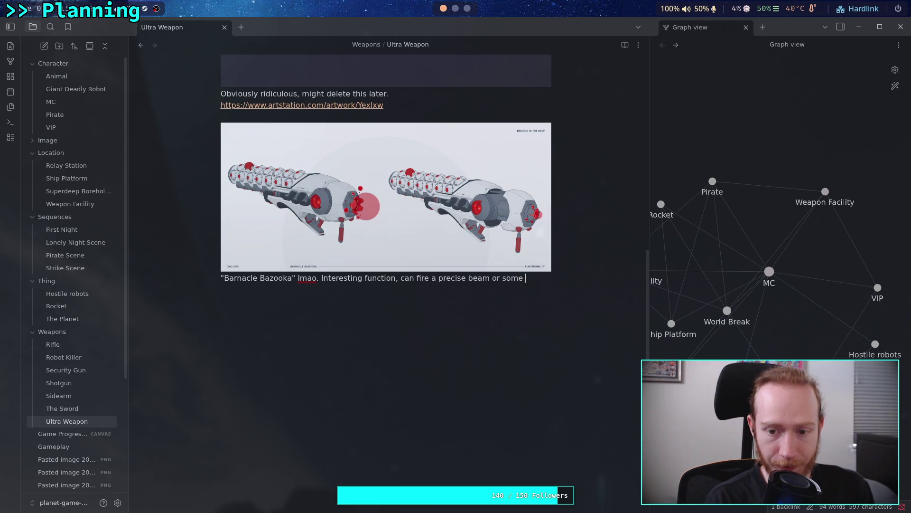
pyautogui.write('sort of')
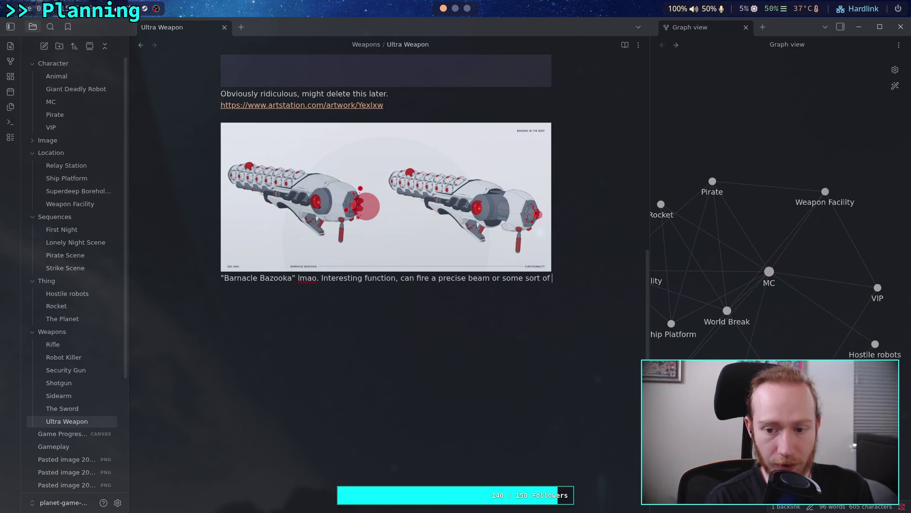
pyautogui.write('de expol')
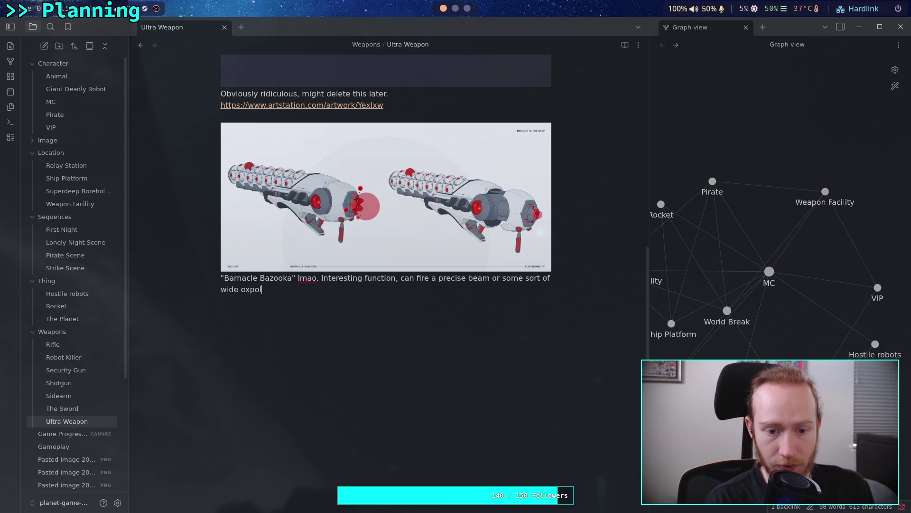
pyautogui.write('on.')
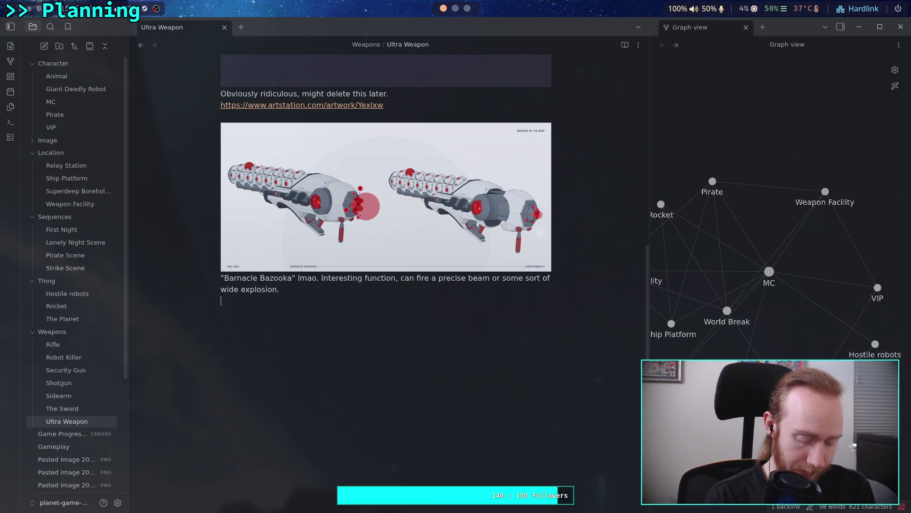
# Paste the Barnacle Bazooka artwork's ArtStation URL beneath the caption
pyautogui.press('super+3')
pyautogui.hotkey('ctrl', 'l')
pyautogui.hotkey('ctrl', 'c')
pyautogui.press('super+1')
pyautogui.hotkey('ctrl', 'v')
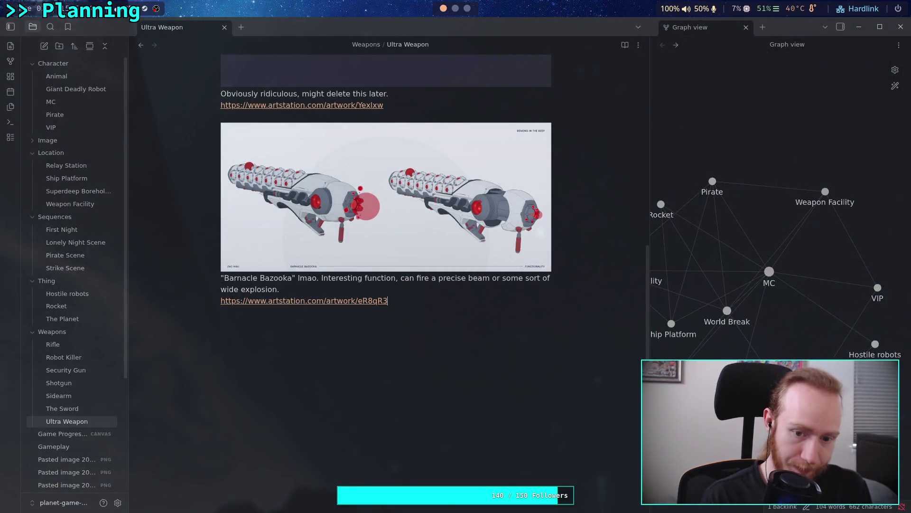
pyautogui.press('super+3')
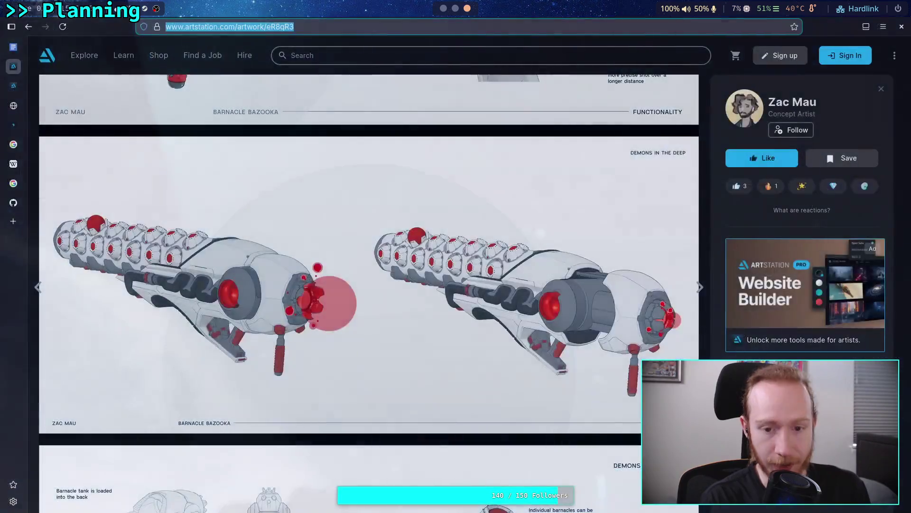
# Return to the weapon results, scroll further, and briefly view the gray spaceship artwork
pyautogui.hotkey('alt', 'Left')
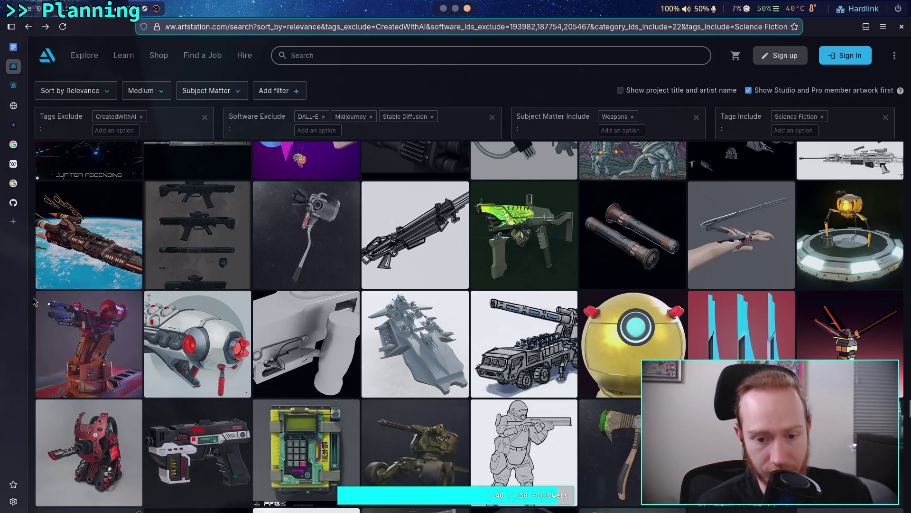
pyautogui.scroll(-1, 34, 302)
pyautogui.scroll(-2, 34, 302)
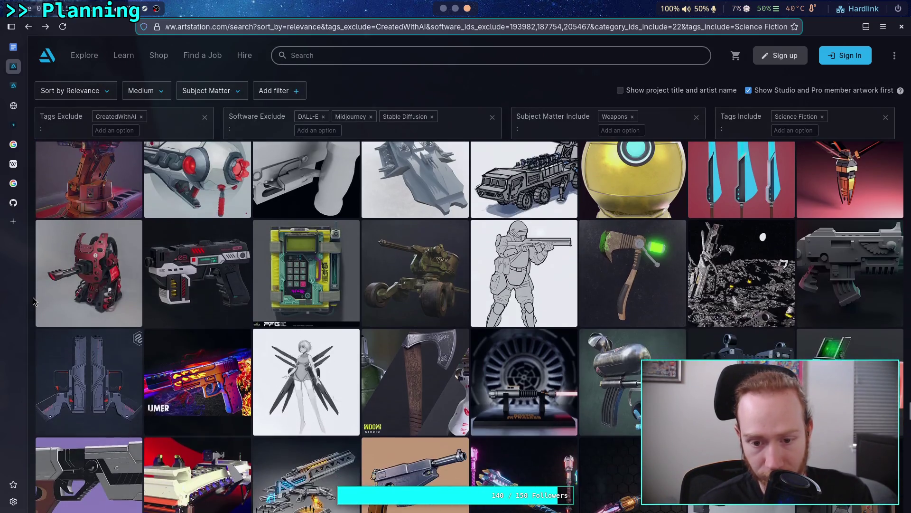
pyautogui.scroll(-1, 34, 301)
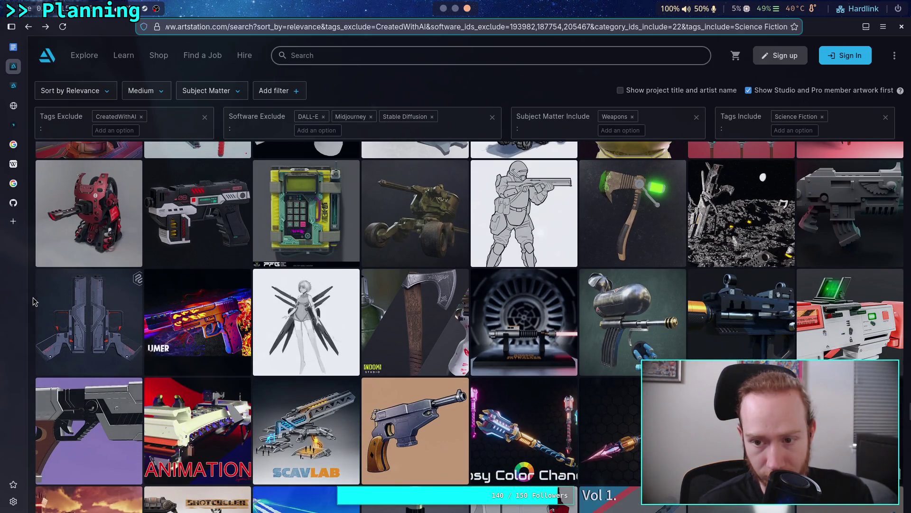
pyautogui.scroll(-1, 34, 302)
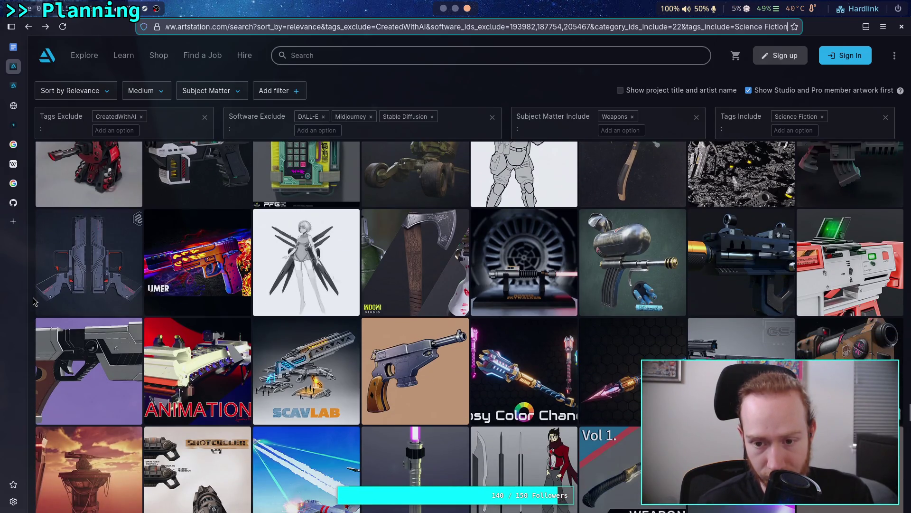
pyautogui.scroll(-1, 34, 301)
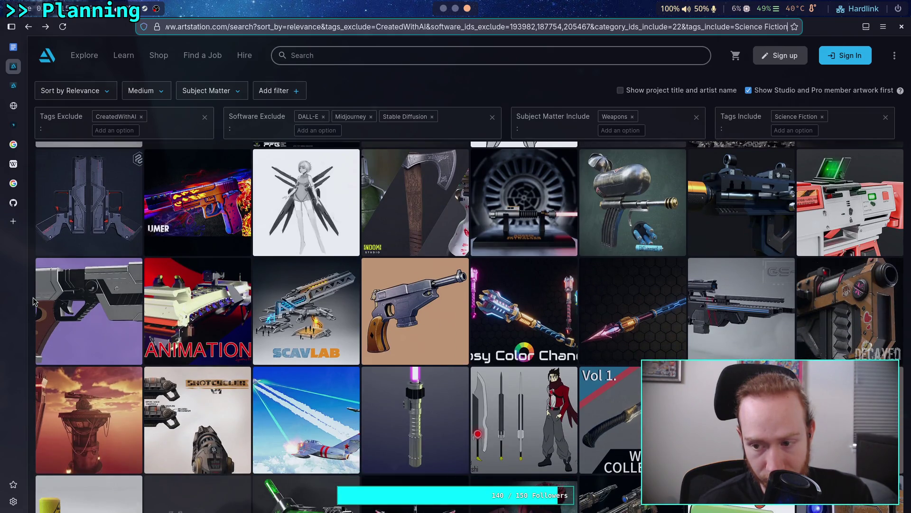
pyautogui.scroll(-2, 34, 302)
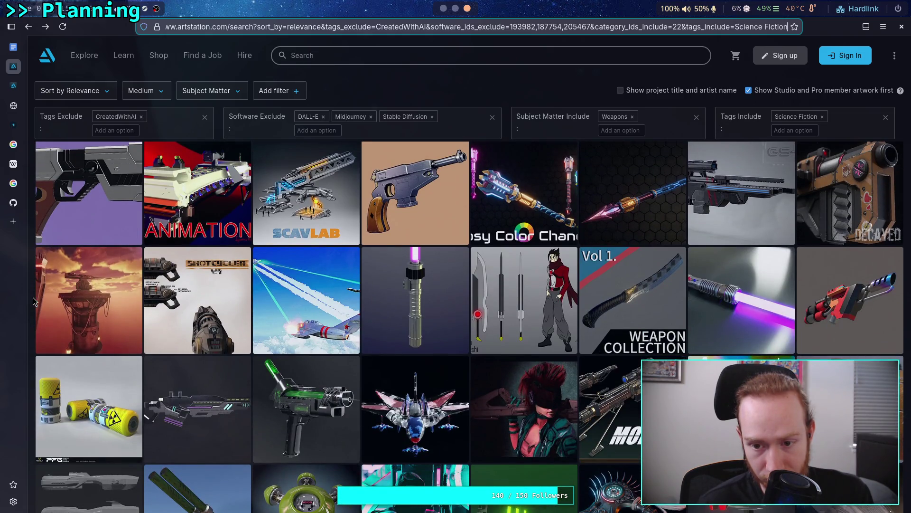
pyautogui.scroll(-1, 35, 301)
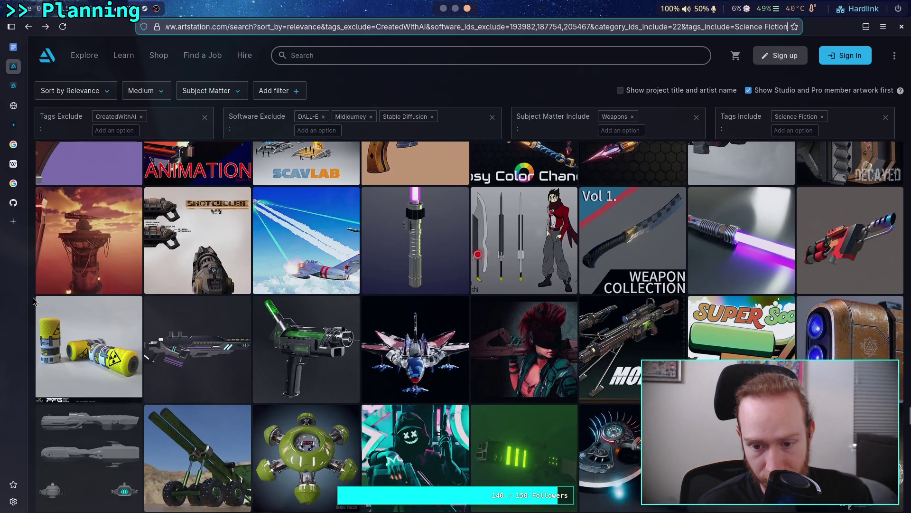
pyautogui.scroll(-2, 34, 302)
pyautogui.scroll(-1, 34, 302)
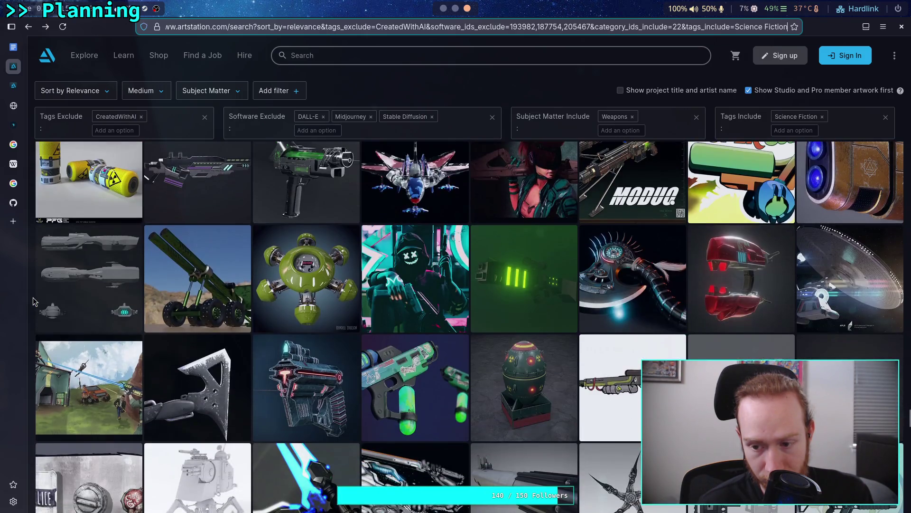
pyautogui.scroll(-1, 34, 302)
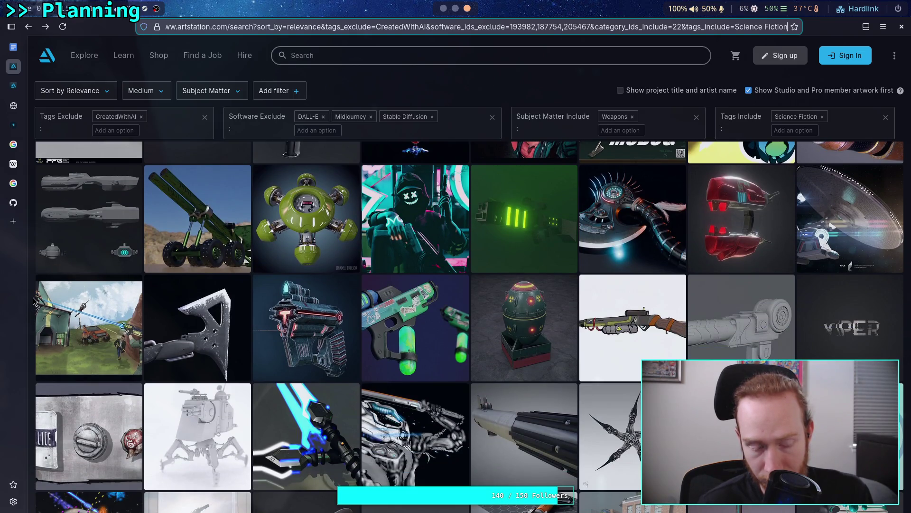
pyautogui.click(100, 227)
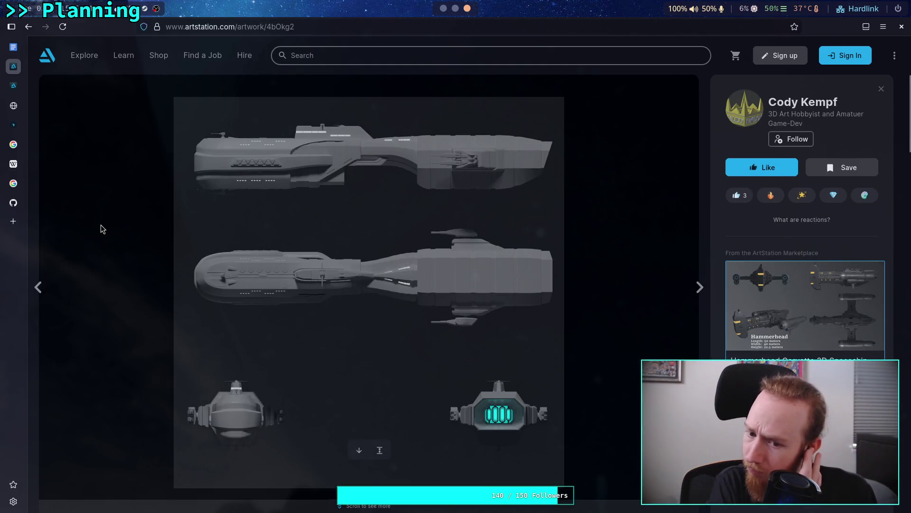
pyautogui.scroll(-6, 293, 316)
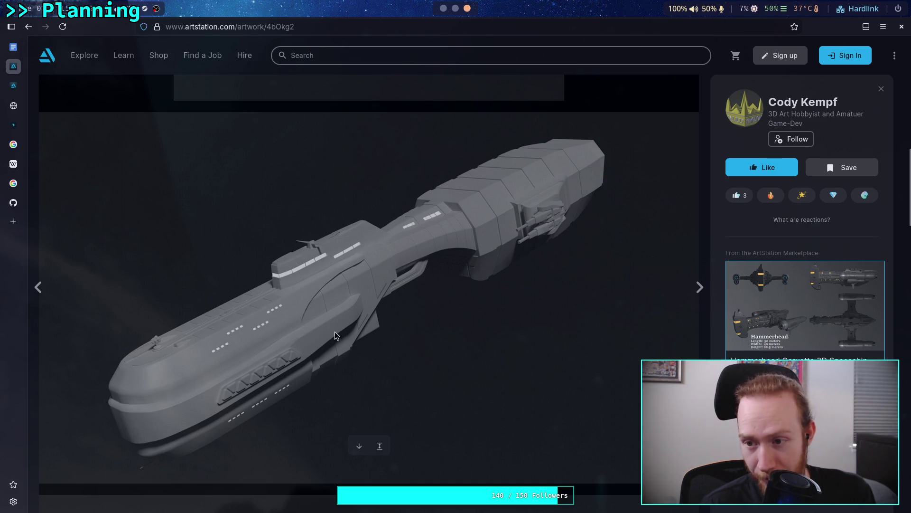
pyautogui.click(28, 26)
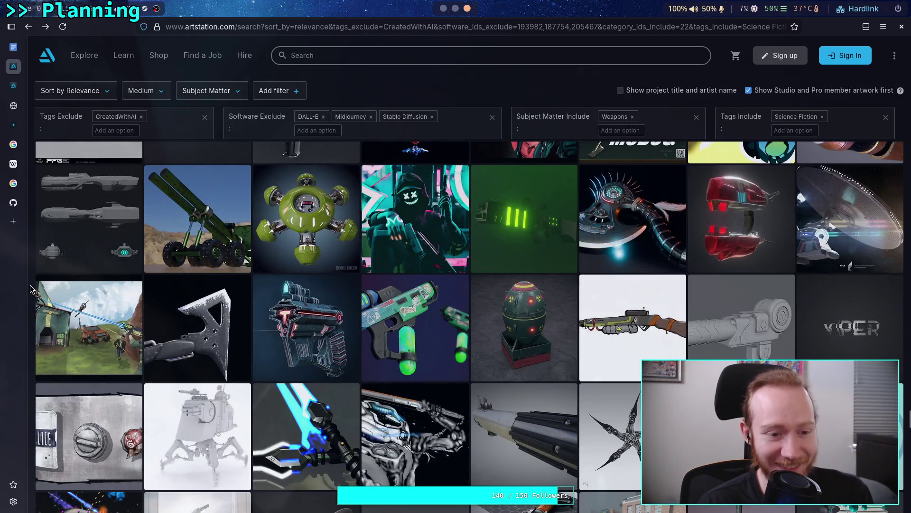
# Scroll on and briefly look at the low-poly shotgun artwork before going back
pyautogui.scroll(-2, 30, 289)
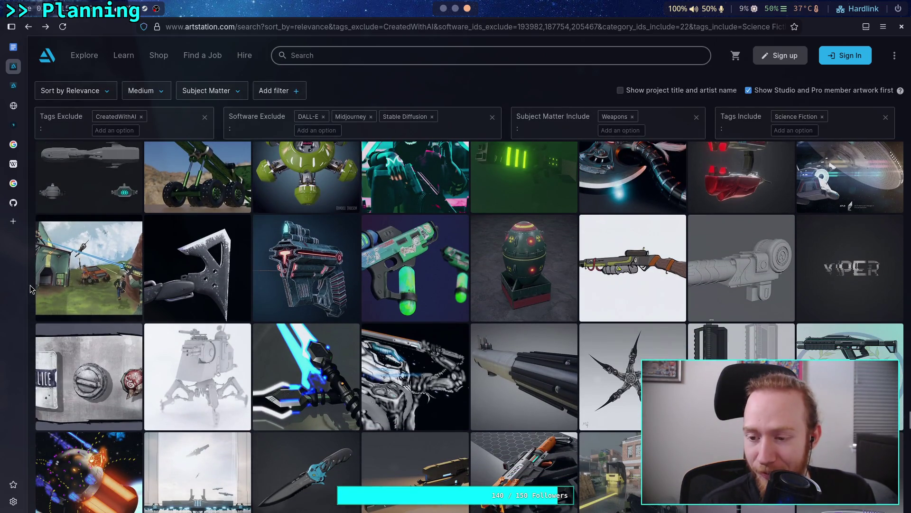
pyautogui.scroll(-2, 30, 288)
pyautogui.scroll(-2, 30, 289)
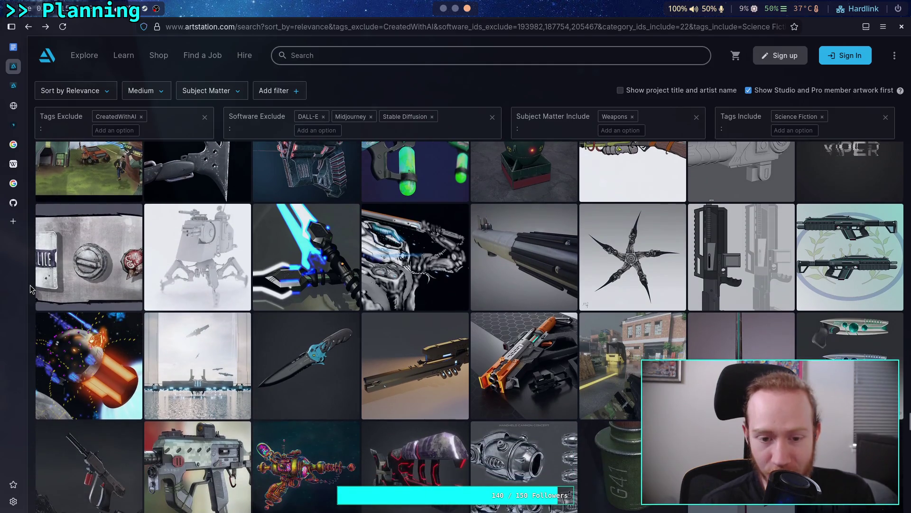
pyautogui.scroll(-2, 30, 288)
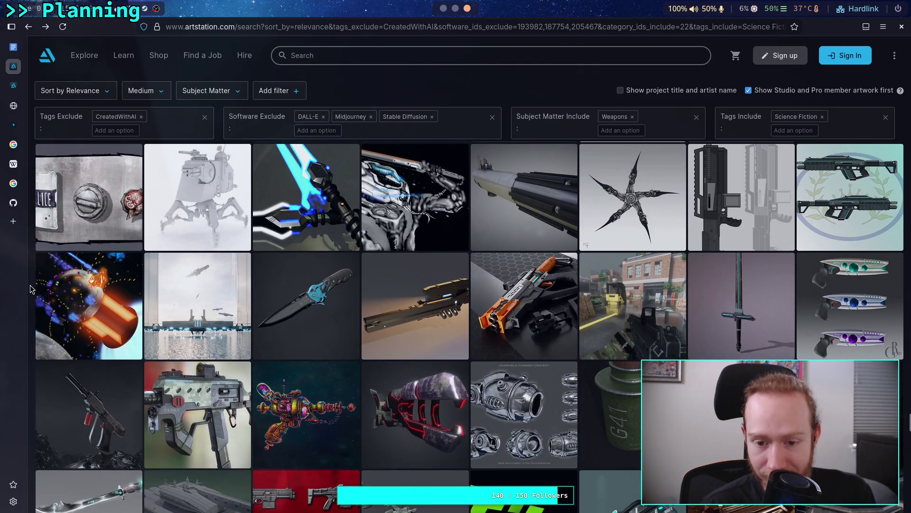
pyautogui.scroll(-2, 30, 288)
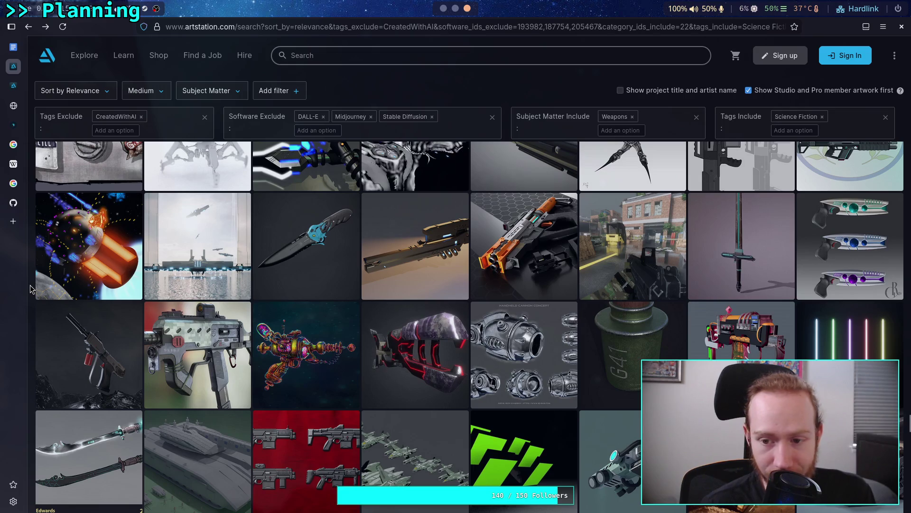
pyautogui.scroll(-2, 30, 289)
pyautogui.scroll(-6, 30, 289)
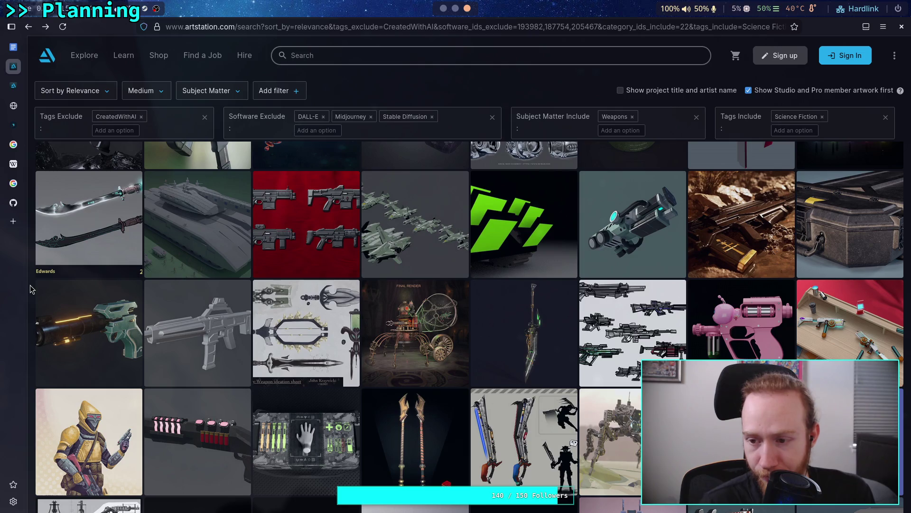
pyautogui.scroll(-5, 30, 289)
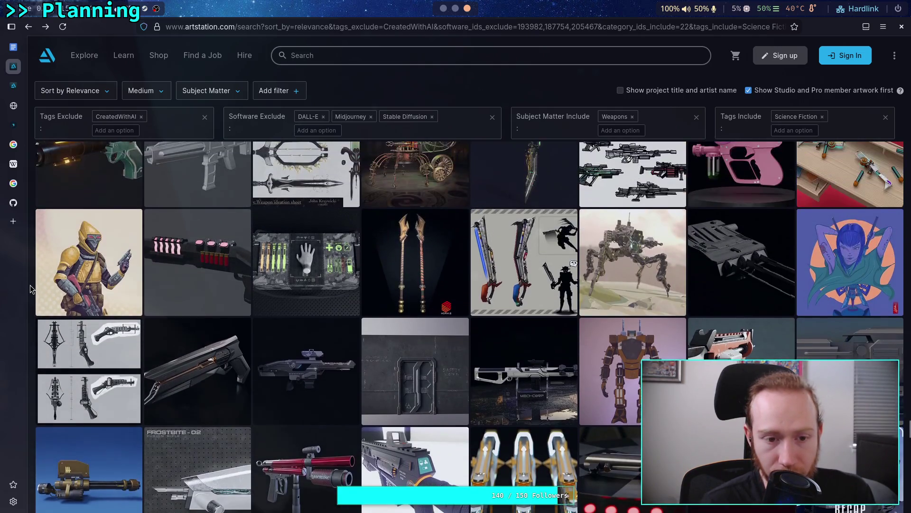
pyautogui.click(159, 254)
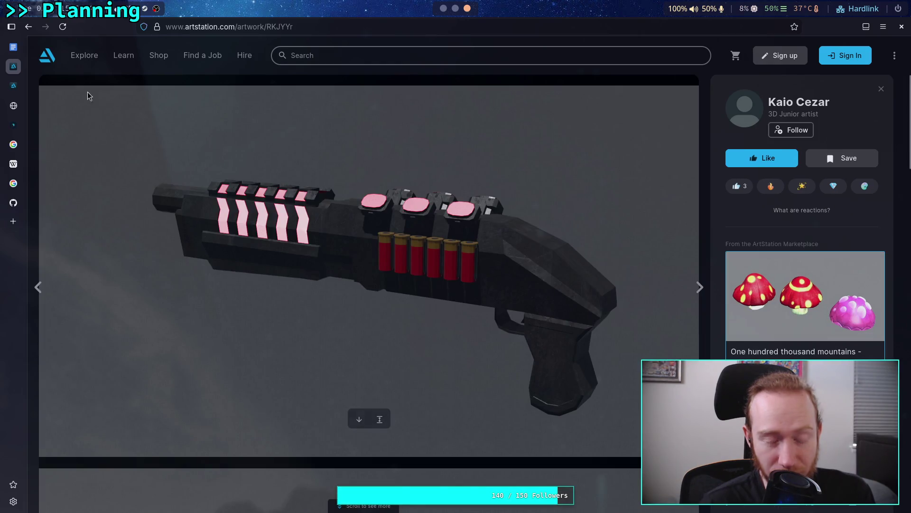
pyautogui.click(29, 27)
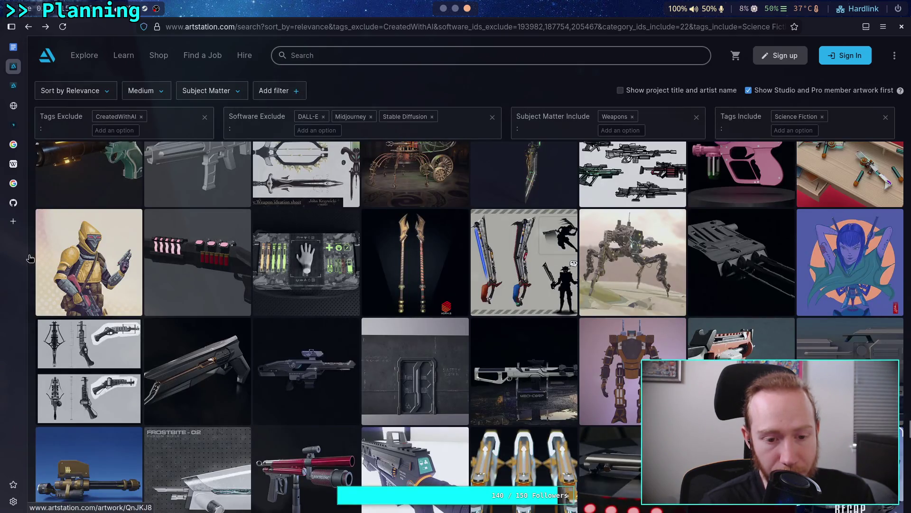
# Scroll down and open the 'FROSTBITE - 02 FUSION RIFLE' artwork page
pyautogui.scroll(-3, 30, 259)
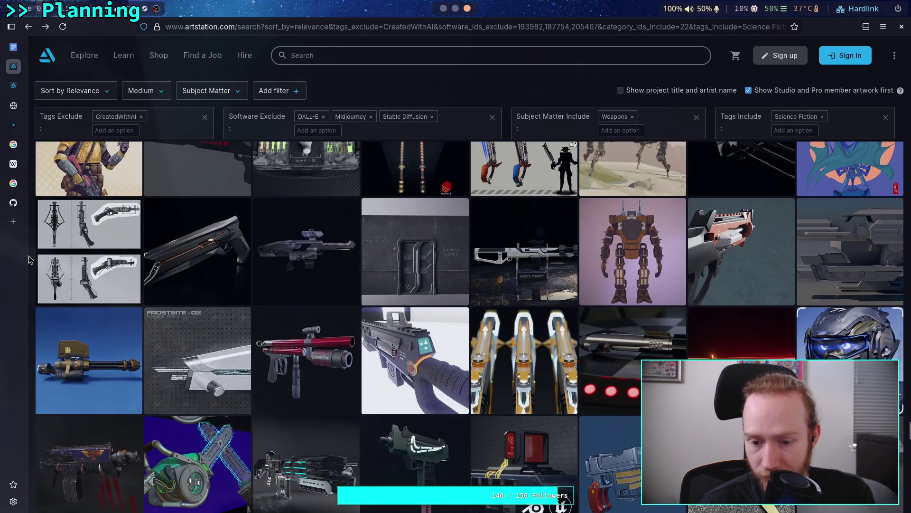
pyautogui.scroll(-1, 30, 259)
pyautogui.scroll(-1, 29, 258)
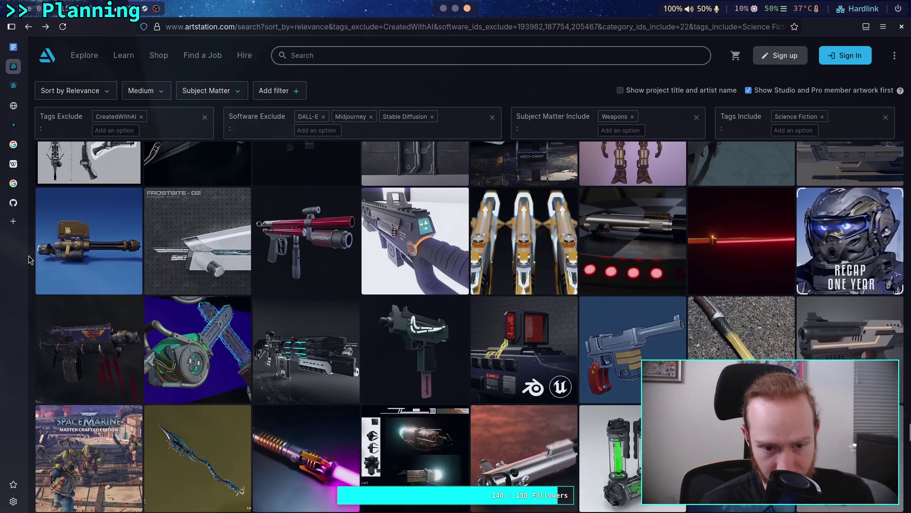
pyautogui.click(197, 249)
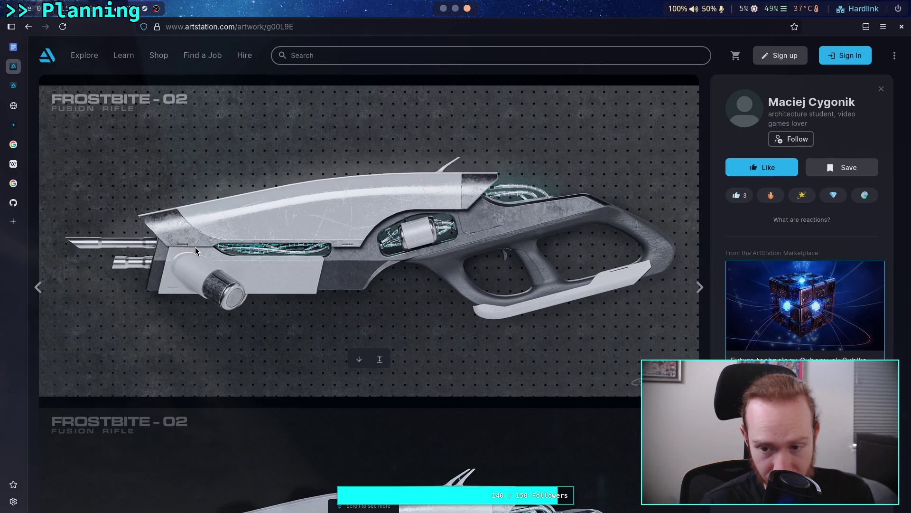
pyautogui.scroll(-5, 195, 247)
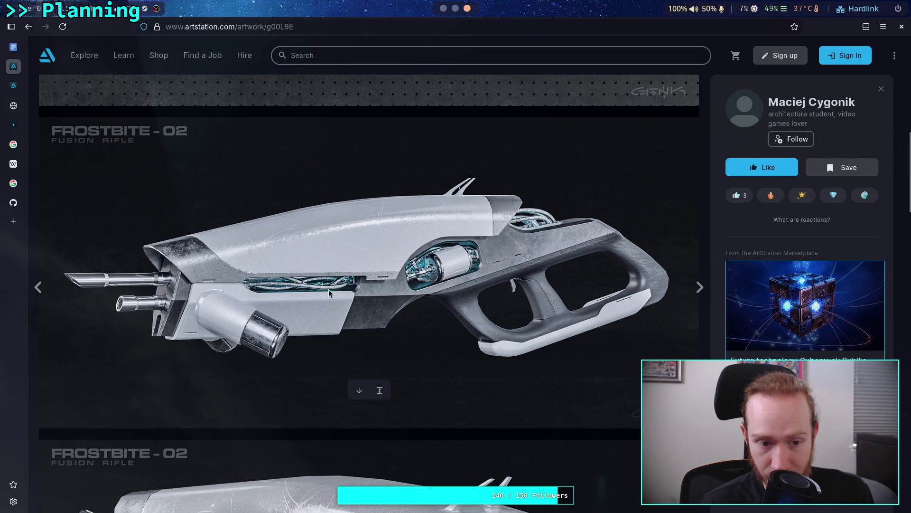
pyautogui.scroll(-5, 183, 283)
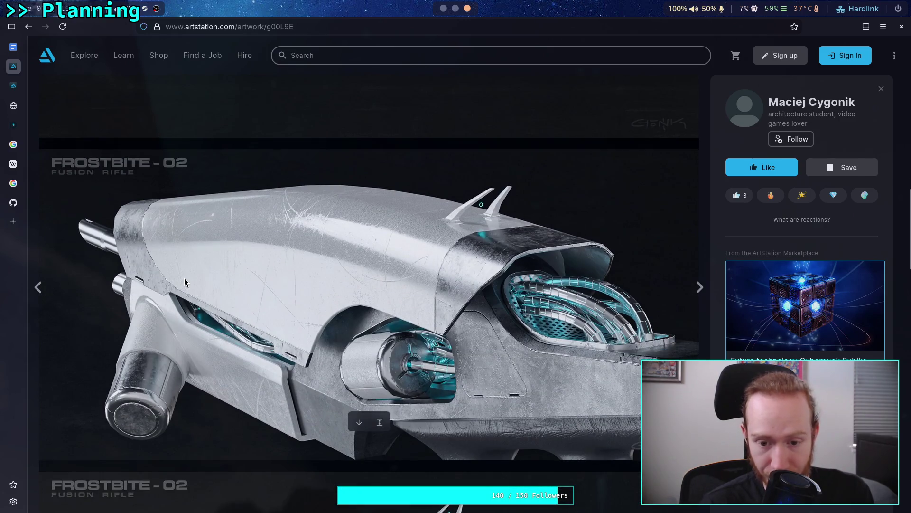
pyautogui.scroll(-2, 286, 282)
pyautogui.scroll(-4, 380, 289)
pyautogui.scroll(-4, 379, 289)
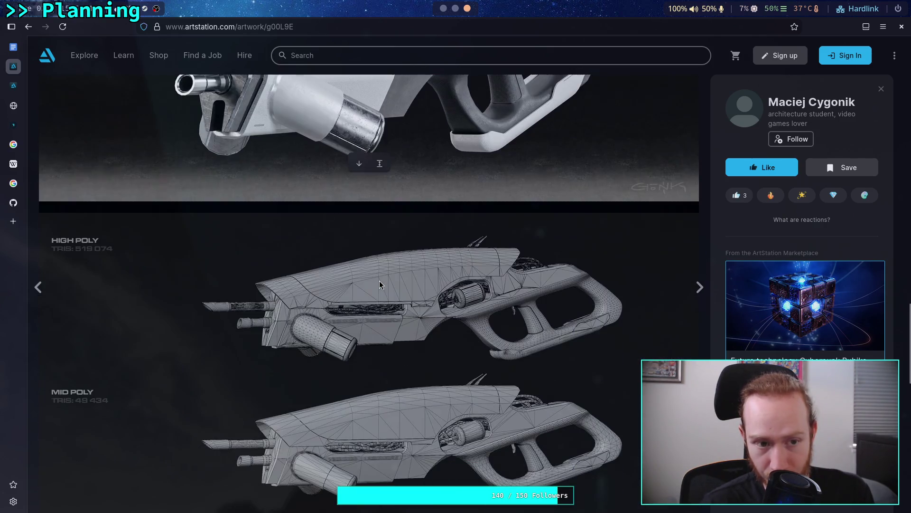
pyautogui.scroll(-3, 380, 280)
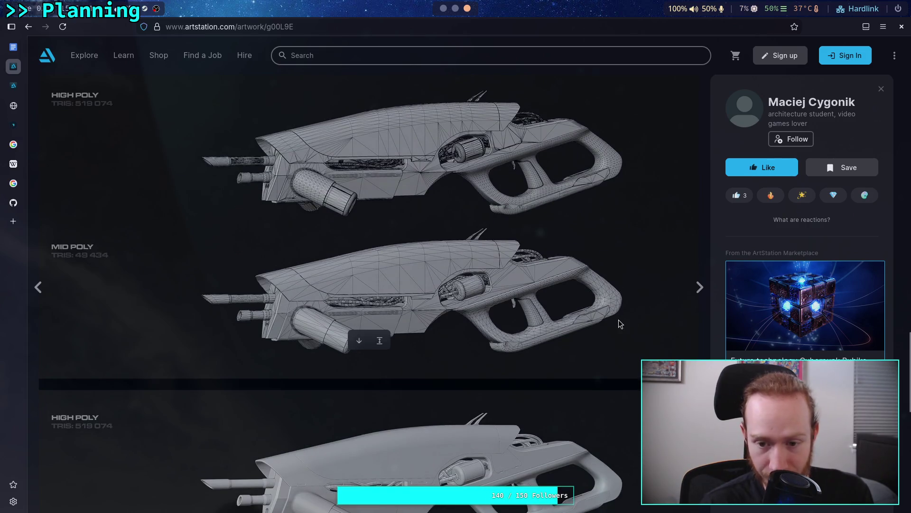
pyautogui.scroll(-5, 619, 320)
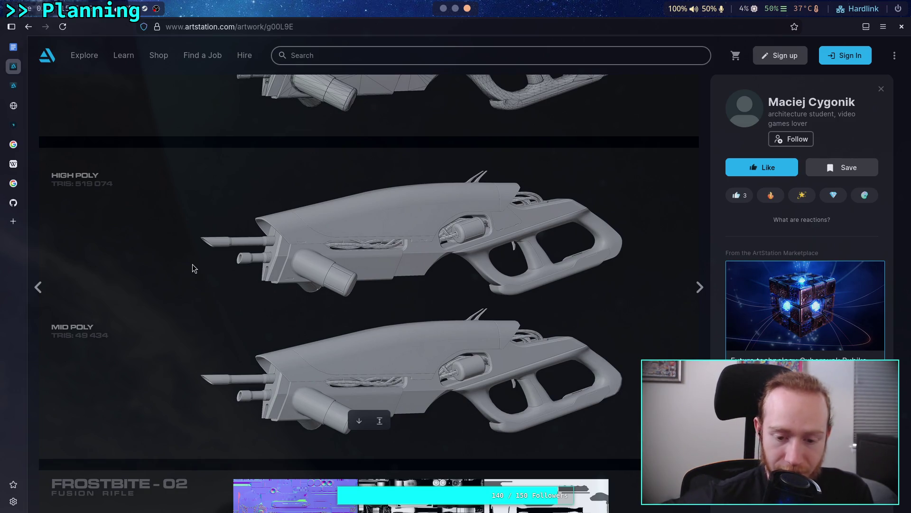
pyautogui.scroll(-1, 192, 265)
pyautogui.scroll(-5, 192, 264)
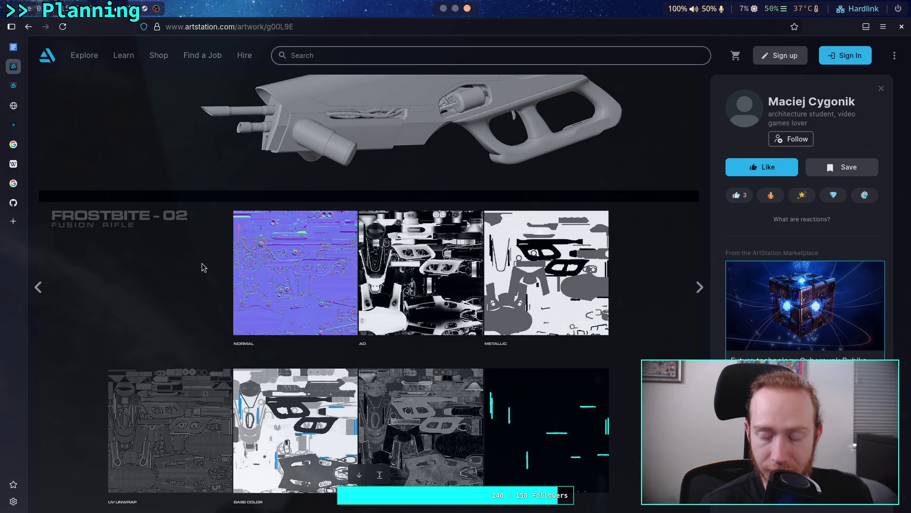
pyautogui.scroll(3, 202, 263)
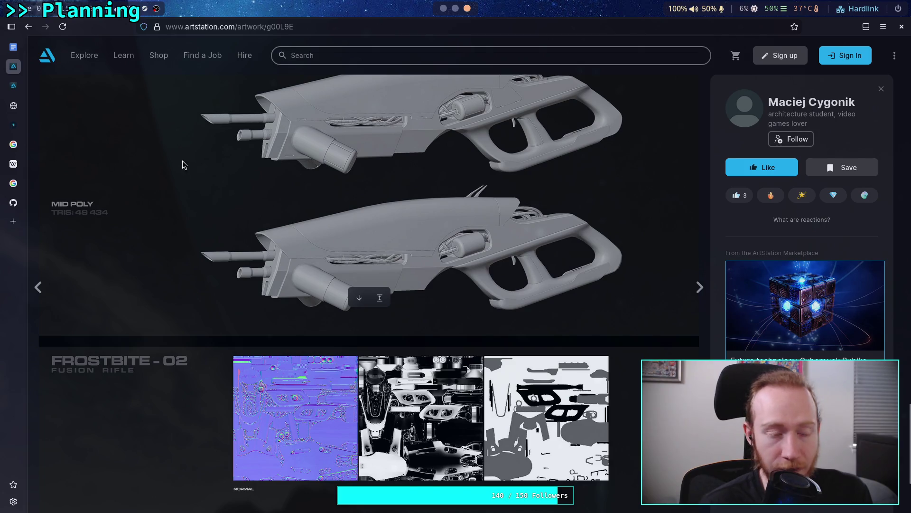
pyautogui.click(28, 27)
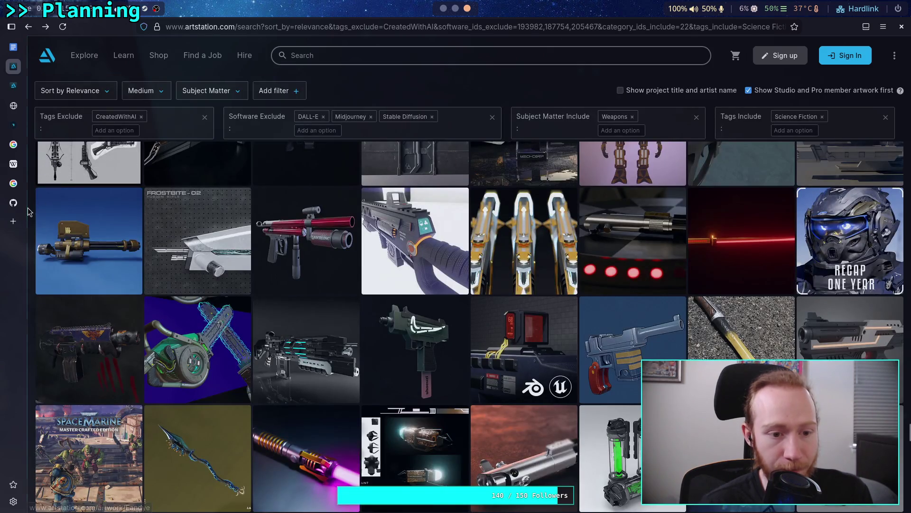
pyautogui.scroll(-2, 30, 210)
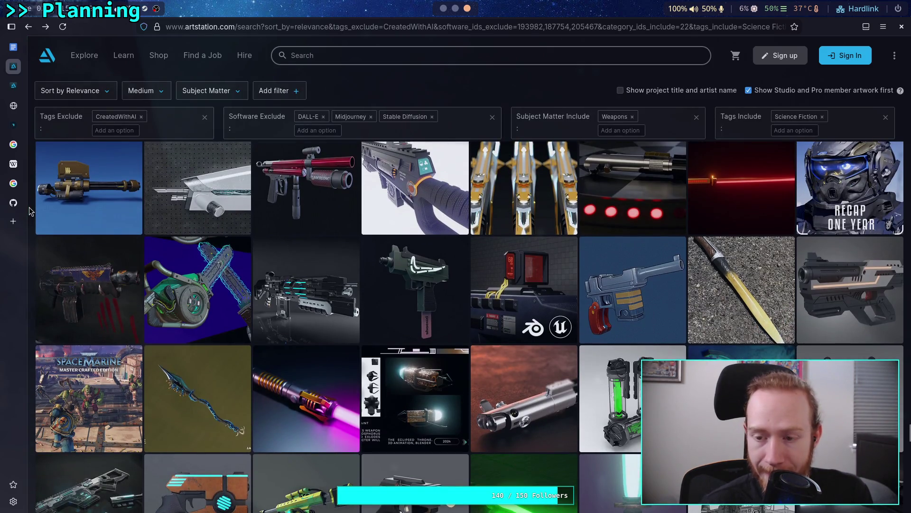
pyautogui.scroll(-2, 29, 211)
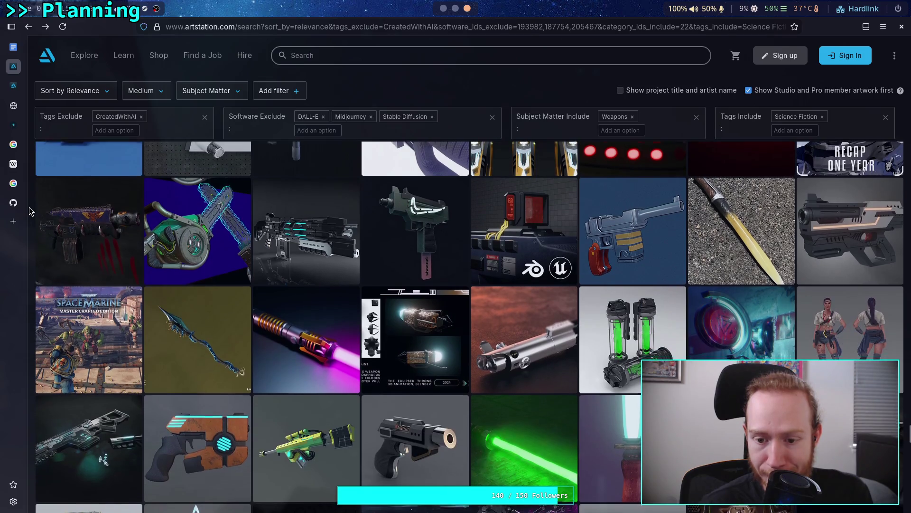
pyautogui.scroll(2, 29, 211)
pyautogui.click(193, 238)
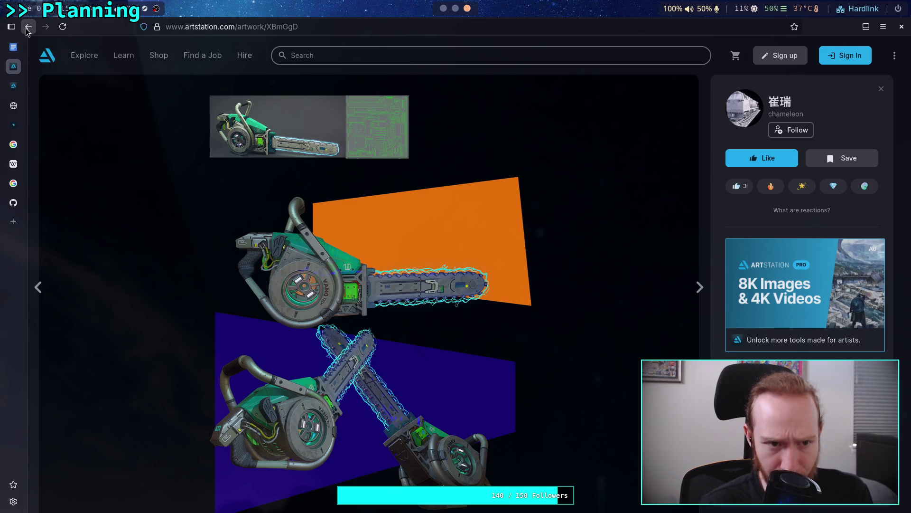
pyautogui.click(28, 28)
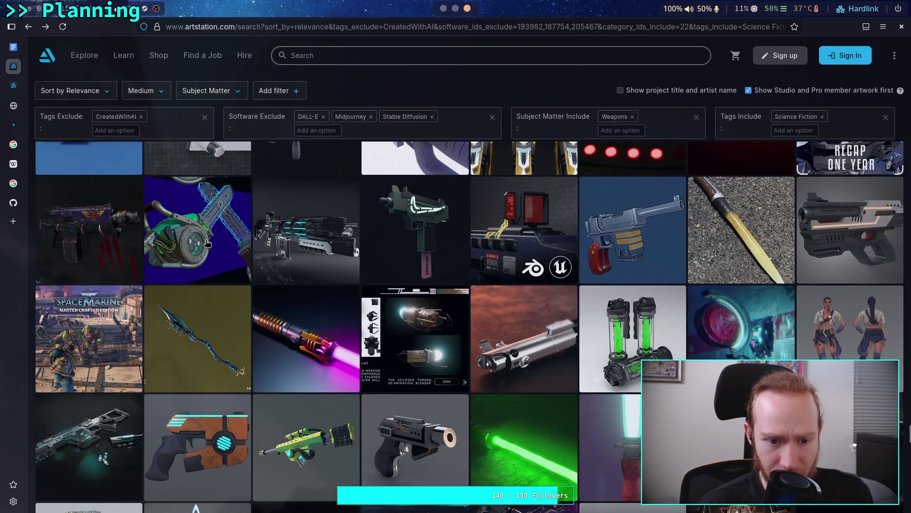
pyautogui.scroll(3, 207, 243)
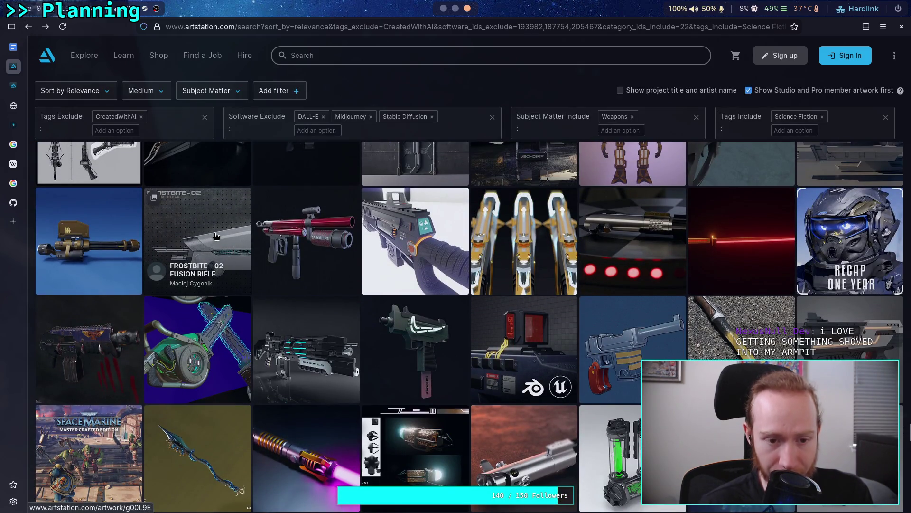
pyautogui.click(216, 236)
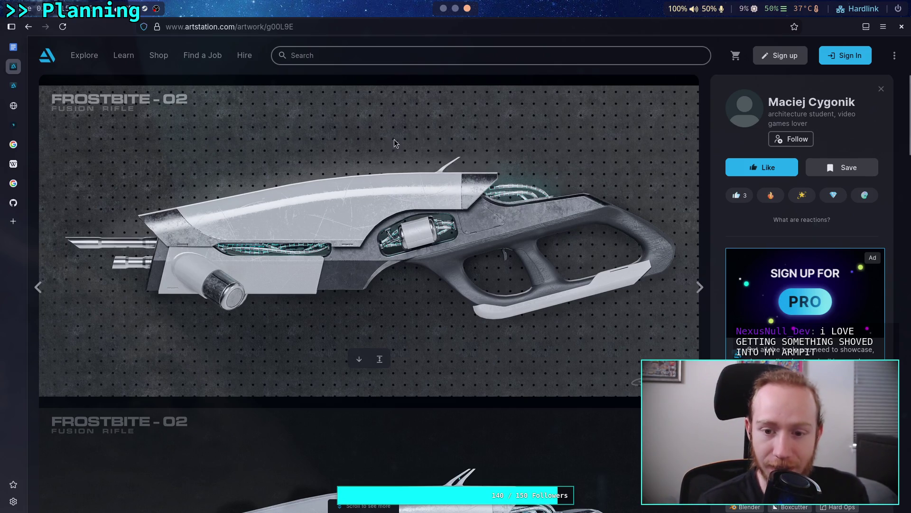
# Scroll through the Frostbite-02 artwork's renders and texture maps
pyautogui.scroll(-5, 326, 177)
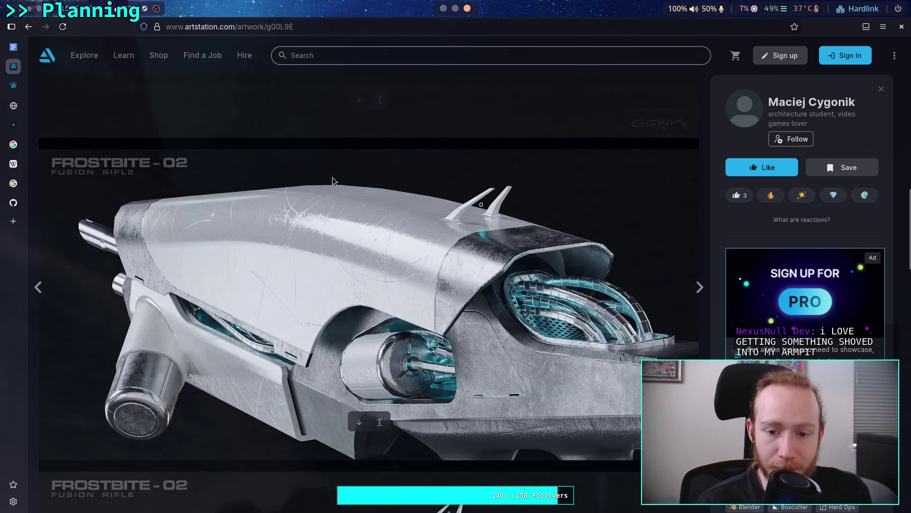
pyautogui.scroll(-1, 332, 178)
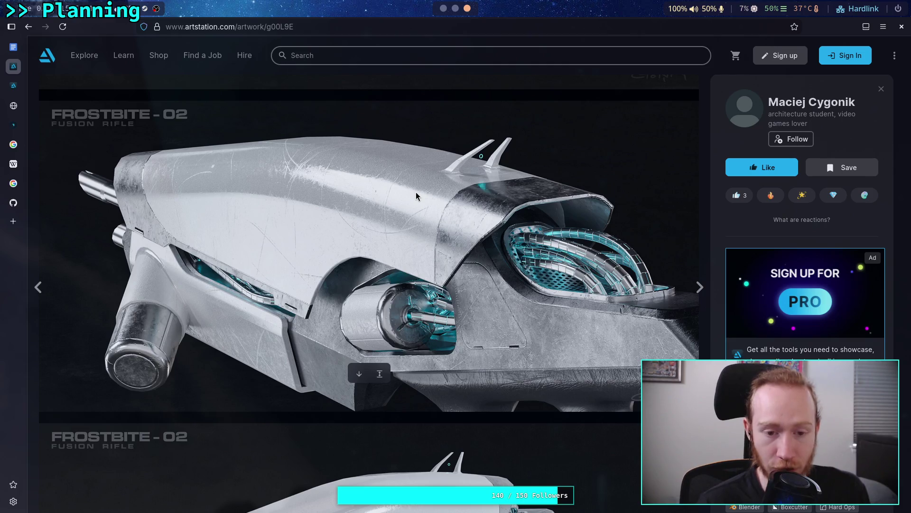
pyautogui.scroll(-5, 416, 192)
pyautogui.scroll(-6, 415, 192)
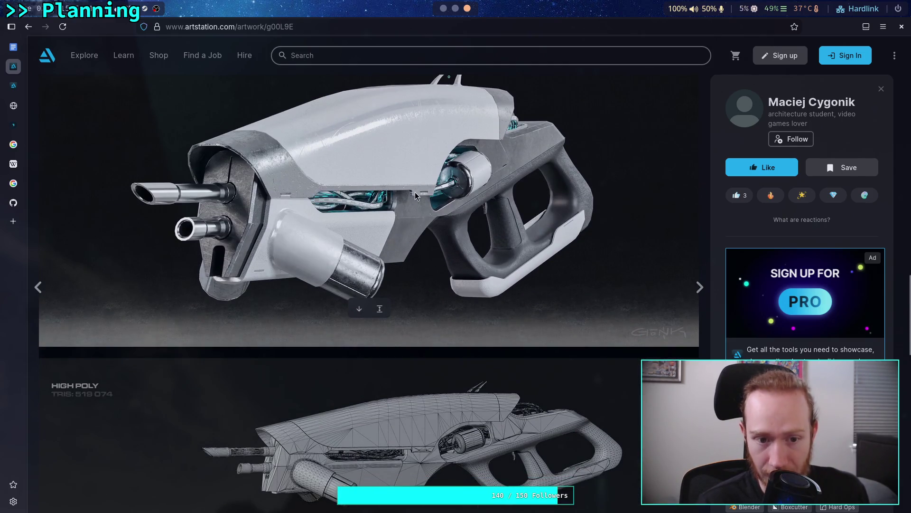
pyautogui.scroll(-1, 415, 192)
pyautogui.scroll(6, 415, 191)
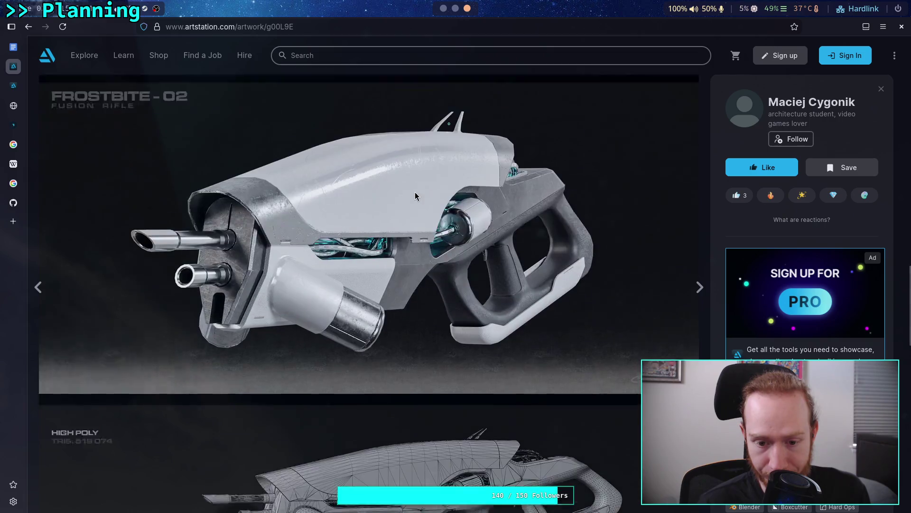
pyautogui.scroll(-7, 415, 192)
pyautogui.scroll(-6, 414, 192)
pyautogui.scroll(-6, 415, 191)
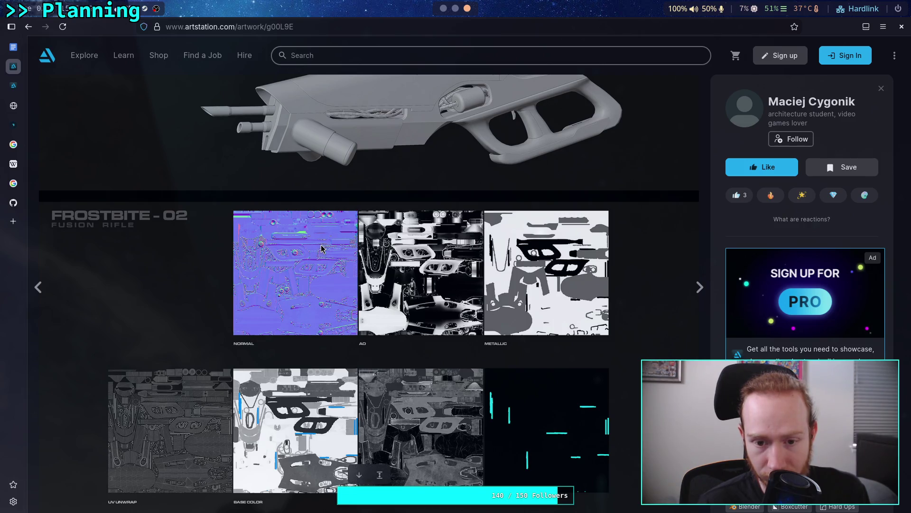
pyautogui.scroll(10, 321, 247)
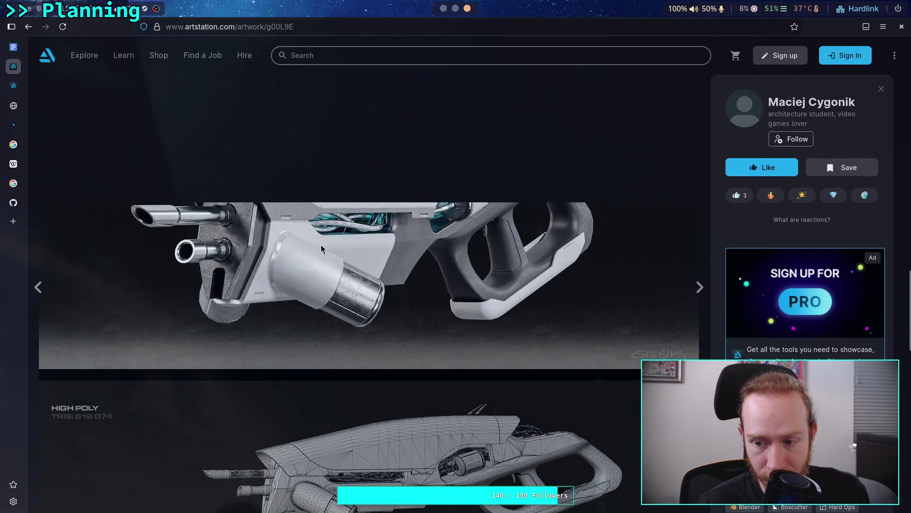
pyautogui.scroll(-6, 321, 244)
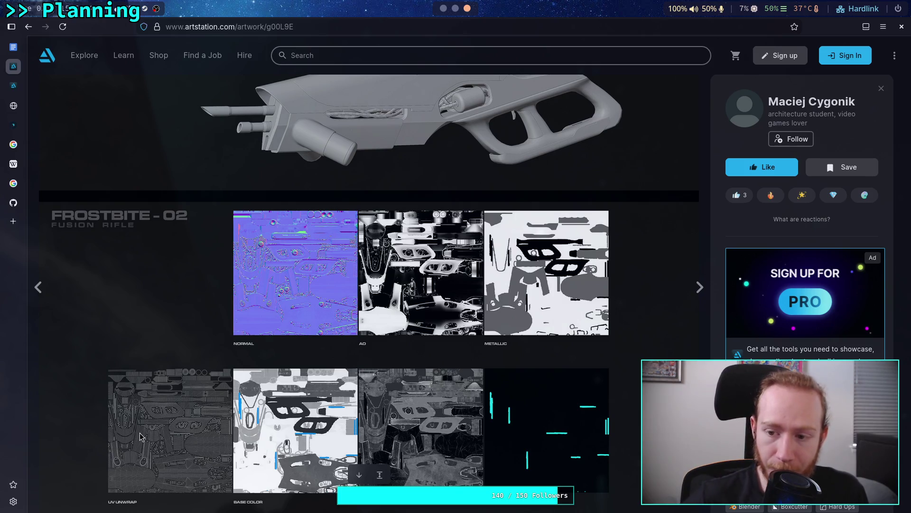
pyautogui.scroll(-5, 802, 284)
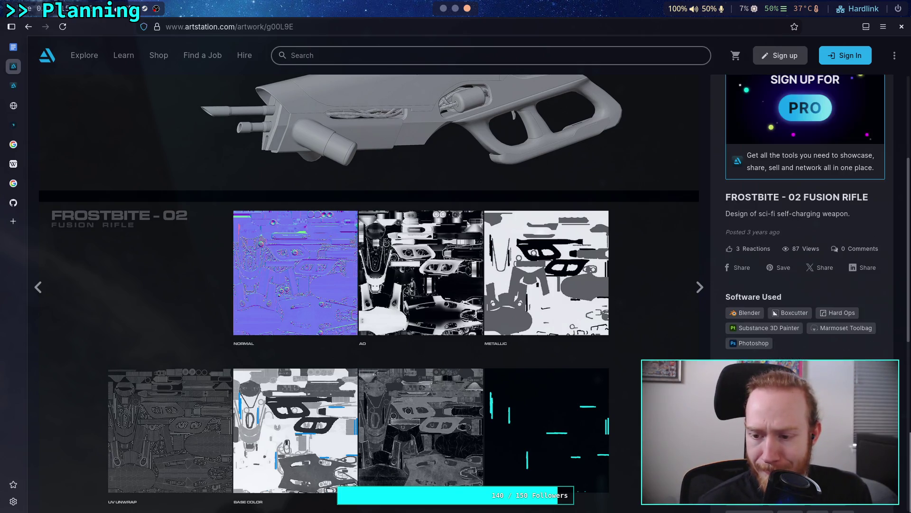
pyautogui.scroll(-4, 802, 285)
pyautogui.scroll(10, 802, 285)
pyautogui.scroll(15, 484, 382)
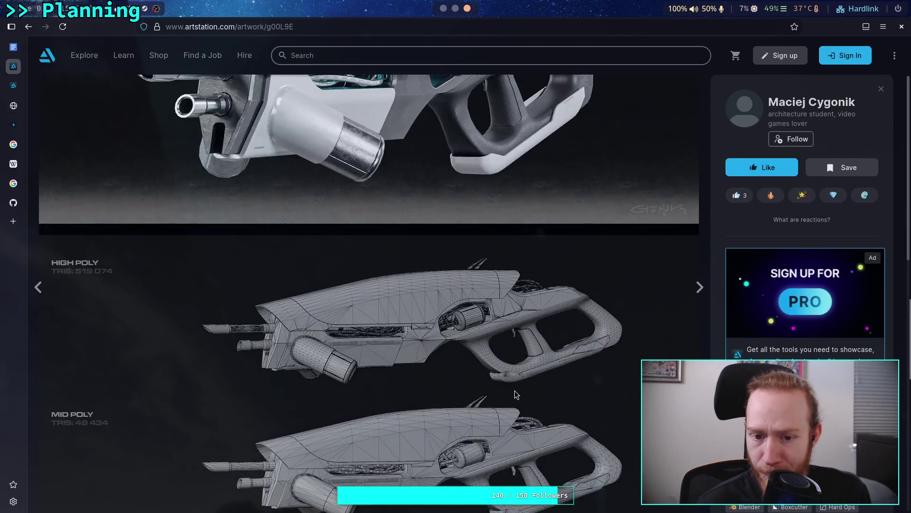
pyautogui.scroll(6, 484, 383)
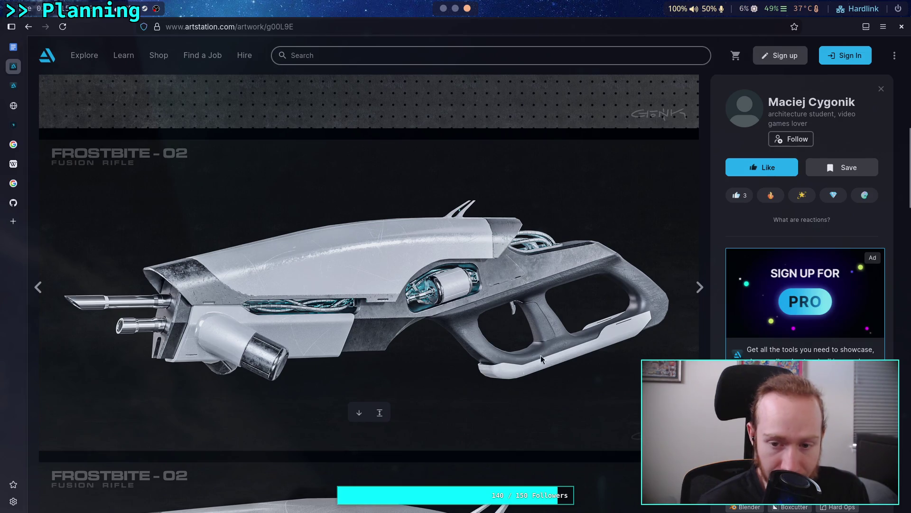
pyautogui.scroll(5, 371, 223)
pyautogui.scroll(-4, 443, 304)
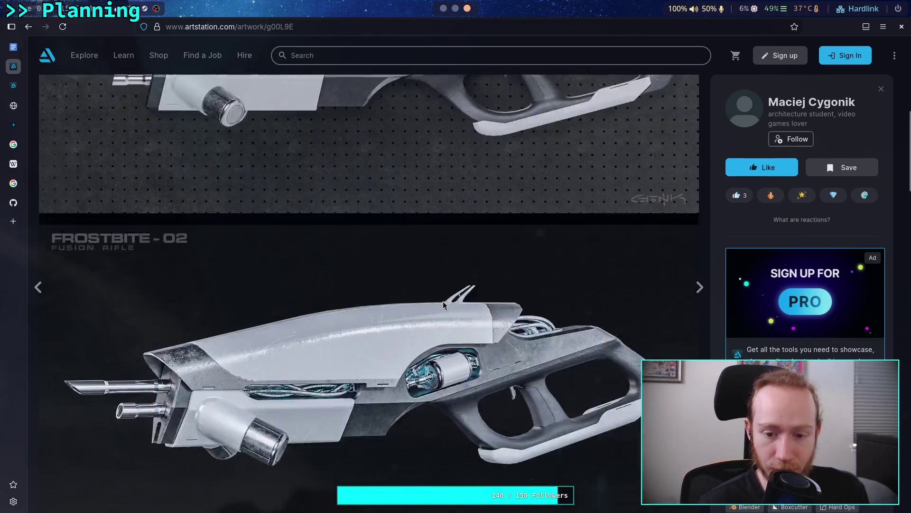
pyautogui.scroll(-4, 443, 303)
# Copy the full side-view Frostbite-02 rifle render image
pyautogui.rightClick(478, 244)
pyautogui.click(491, 267)
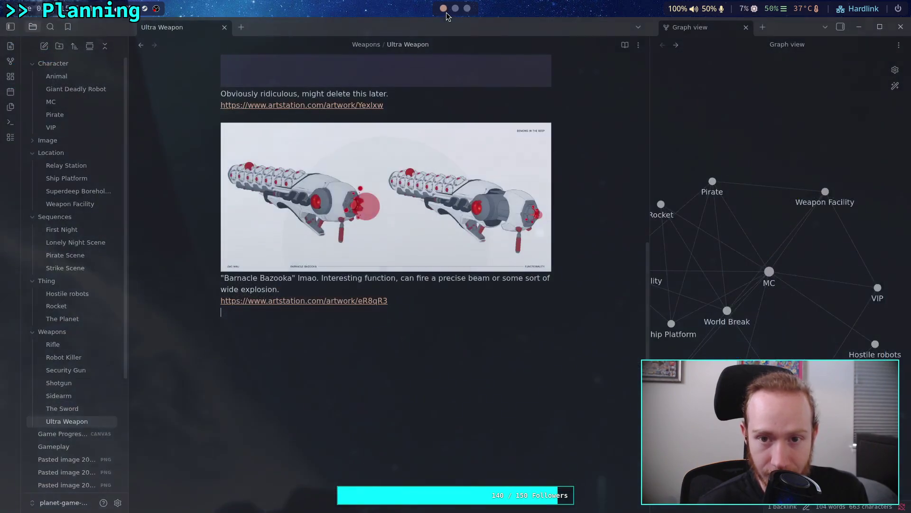
pyautogui.click(443, 8)
# Paste the Frostbite-02 image and caption it: likes exposed wires and simple frame, dislikes two barrels and "stock"
pyautogui.hotkey('ctrl', 'v')
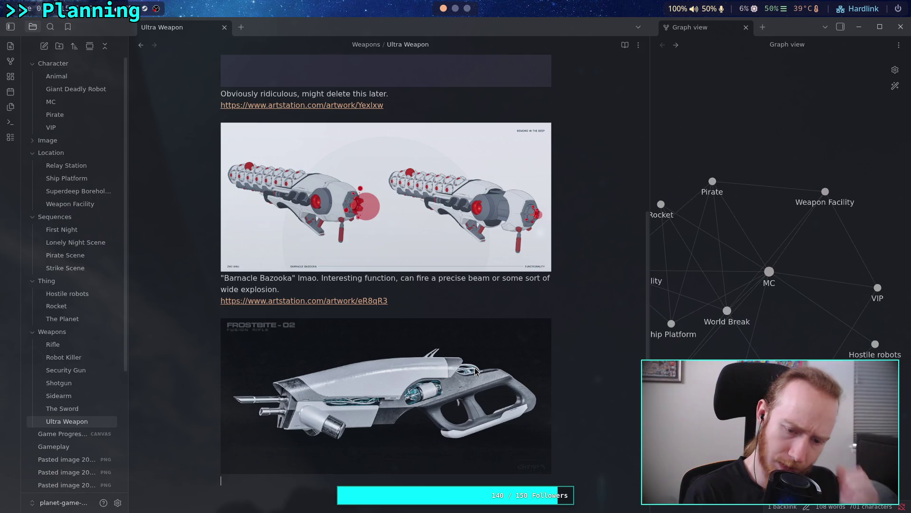
pyautogui.write('Good exposed wires, ')
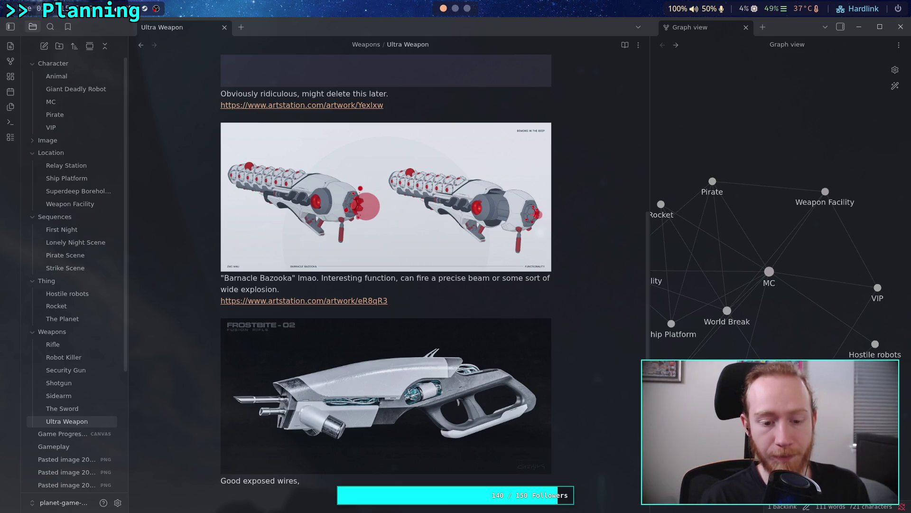
pyautogui.write('simple ')
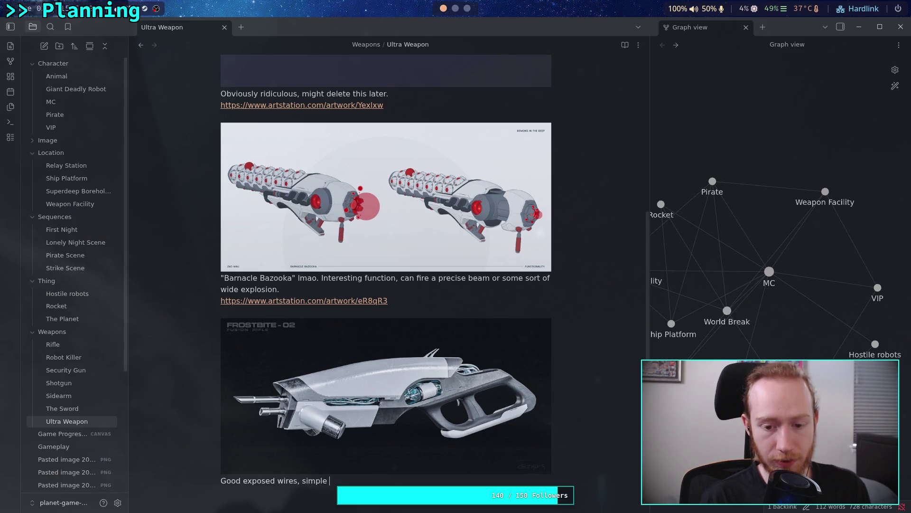
pyautogui.write('c')
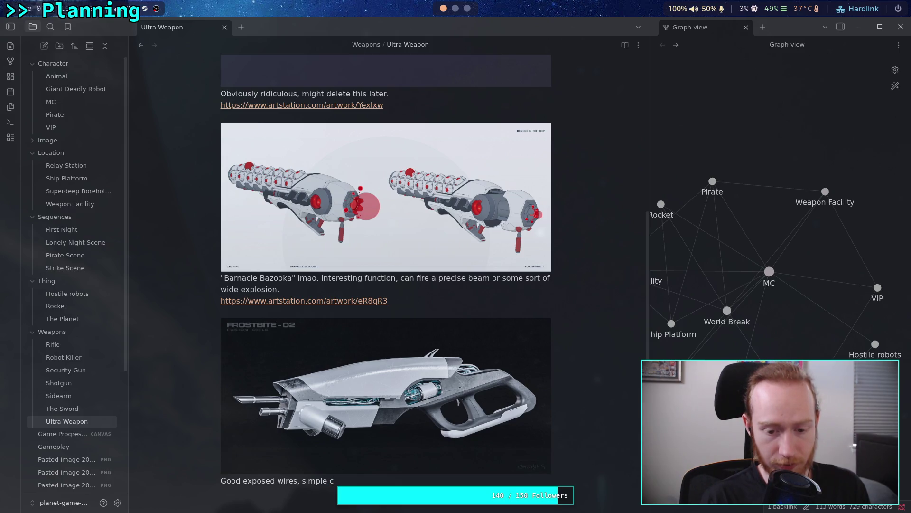
pyautogui.write('ascase/ fra')
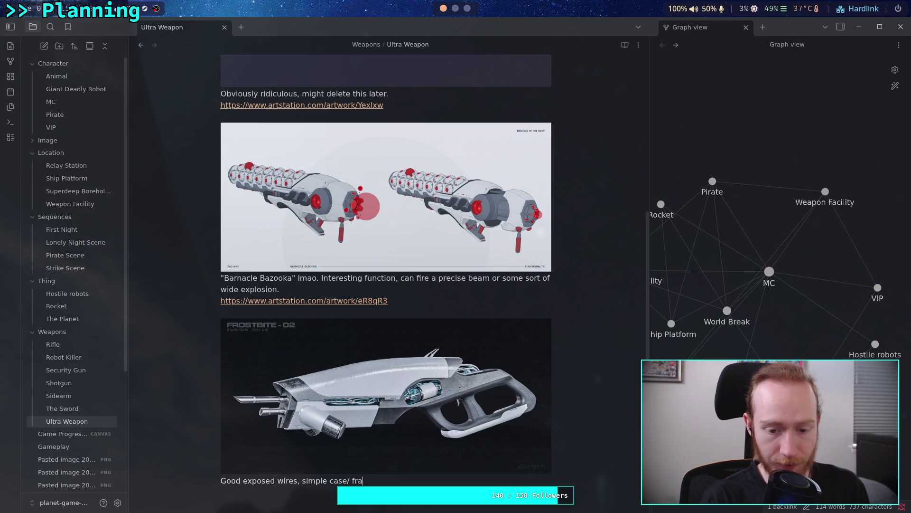
pyautogui.write('me(p')
pyautogui.press('BackSpace')
pyautogui.write('very pror')
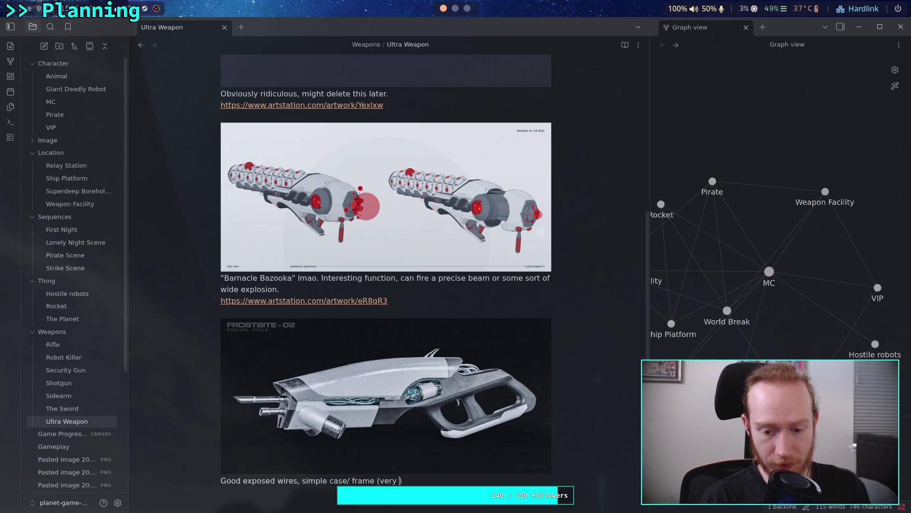
pyautogui.write('type')
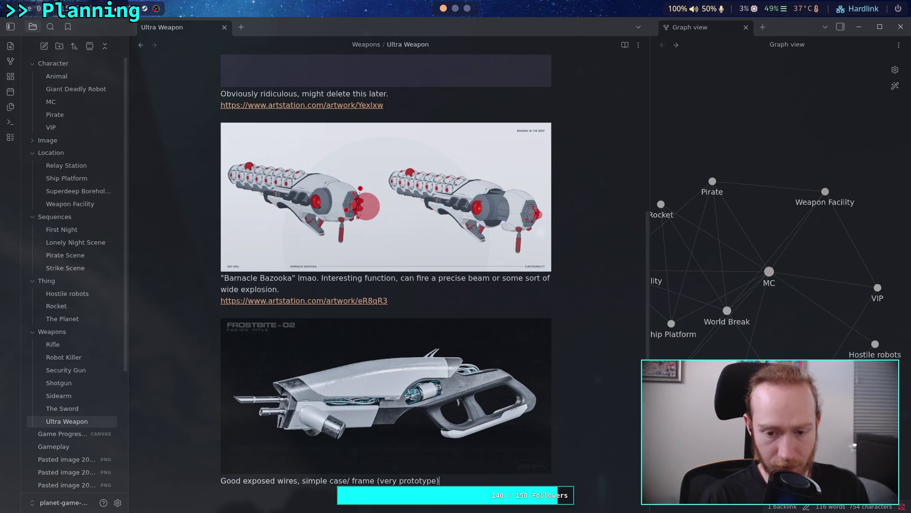
pyautogui.write(' Do not like t')
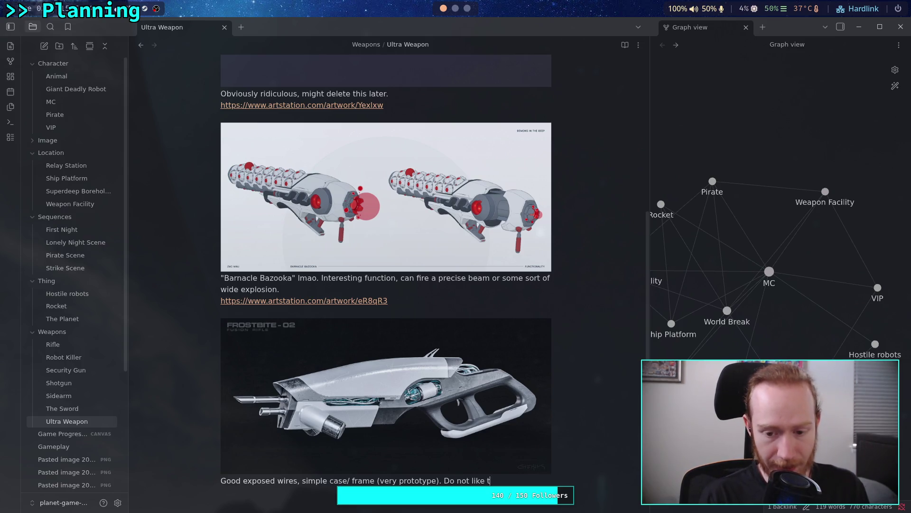
pyautogui.write('he two ba')
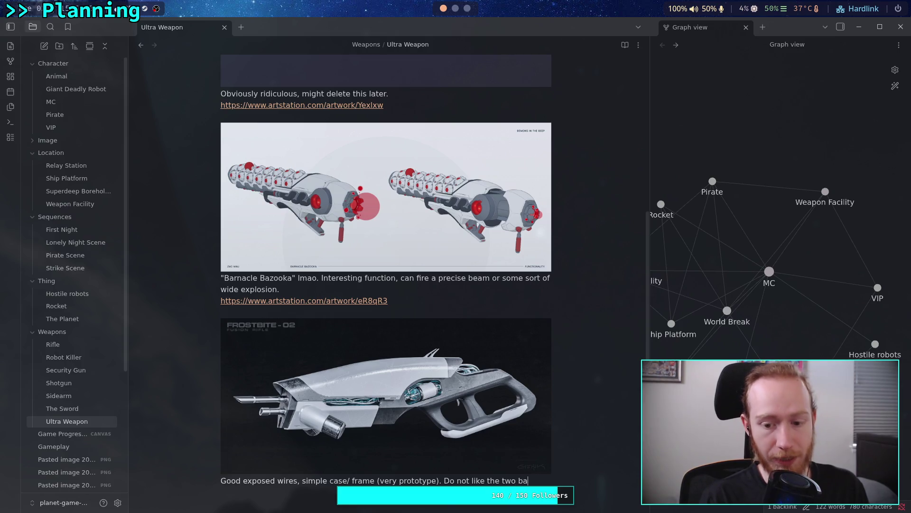
pyautogui.write('rrelwhy??')
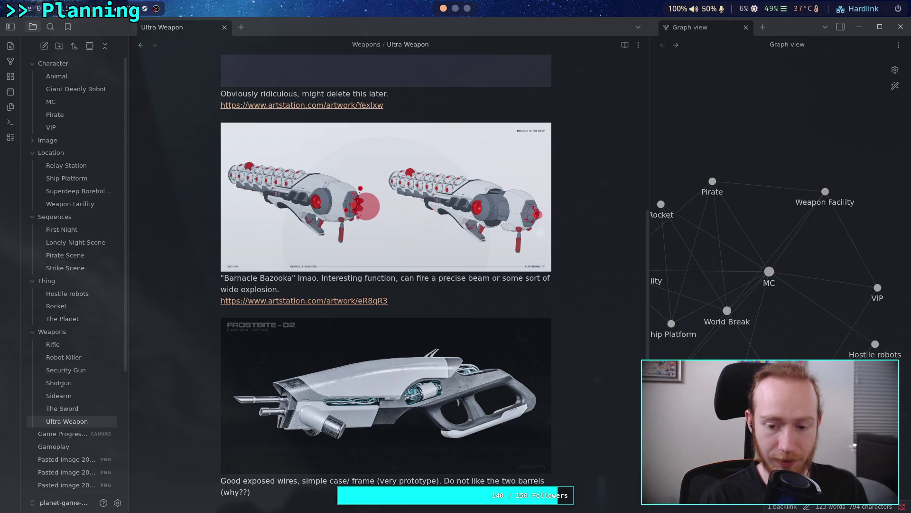
pyautogui.write(' nor the the')
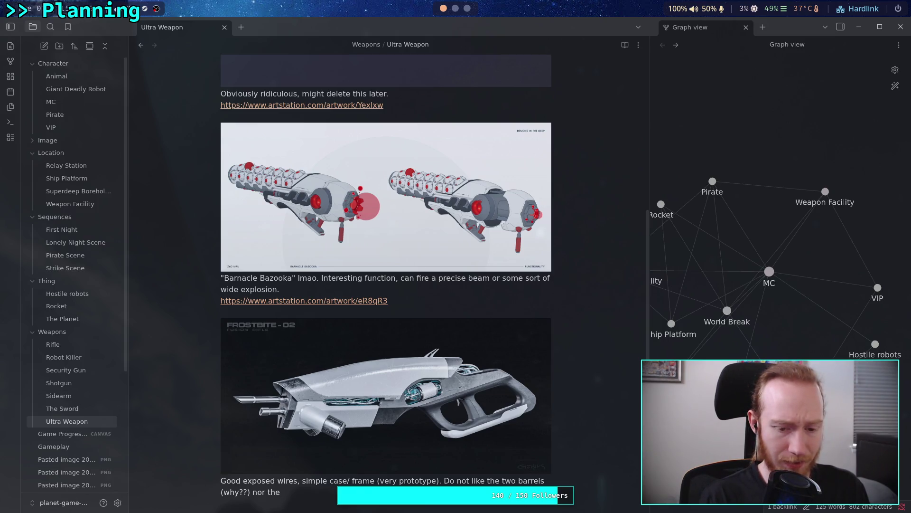
pyautogui.write('ide-')
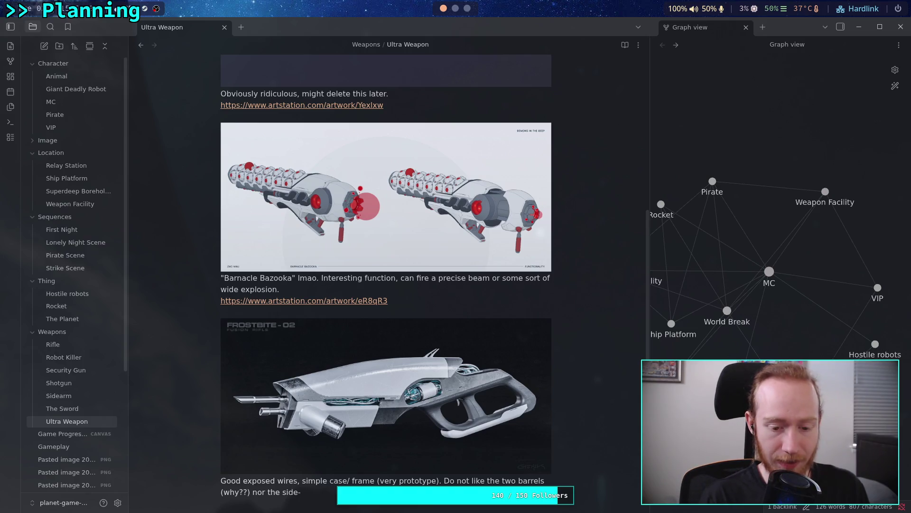
pyautogui.press('BackSpace')
pyautogui.press('BackSpace')
pyautogui.press('BackSpace')
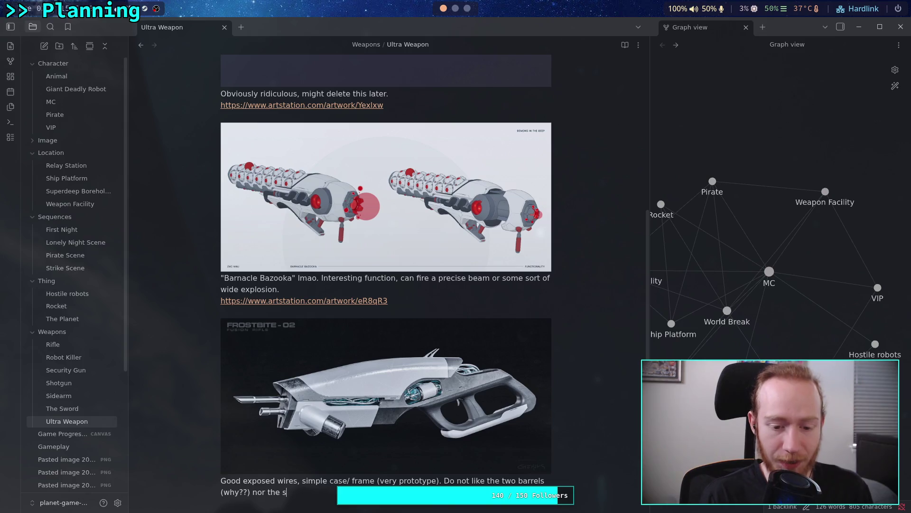
pyautogui.press('BackSpace')
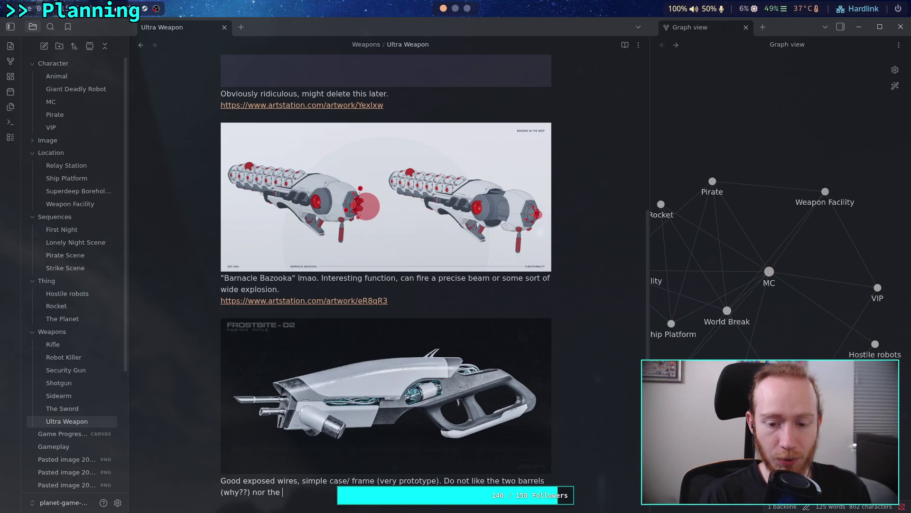
pyautogui.write('"stock" that ce')
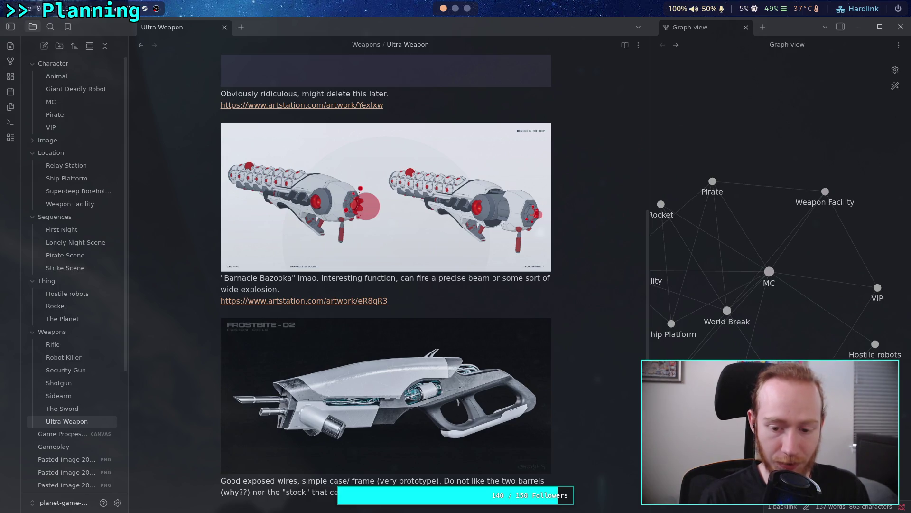
pyautogui.scroll(-3, 523, 346)
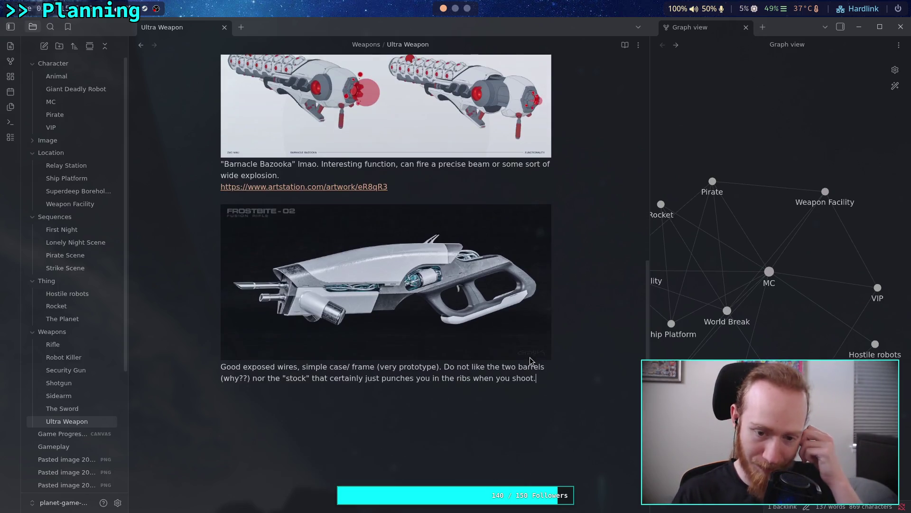
# Paste the Frostbite-02 artwork's ArtStation URL beneath the rifle caption, then return to the search results
pyautogui.click(529, 357)
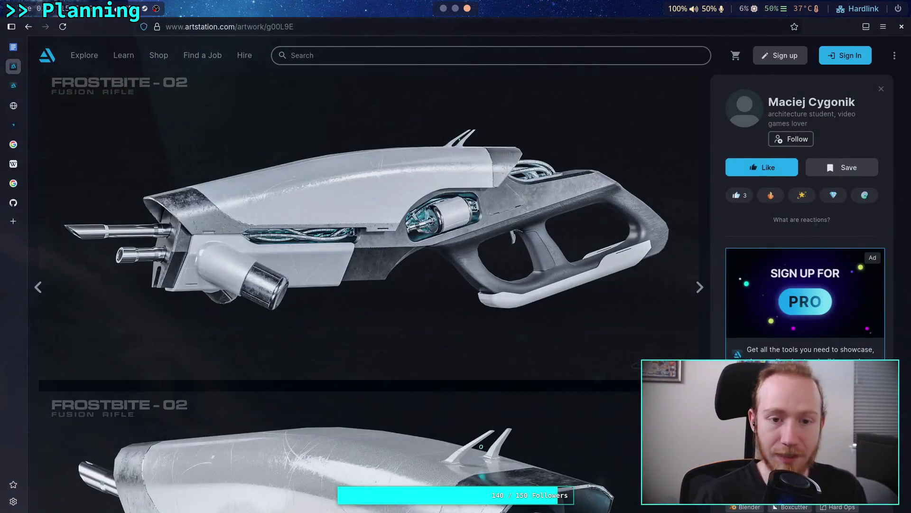
pyautogui.click(360, 23)
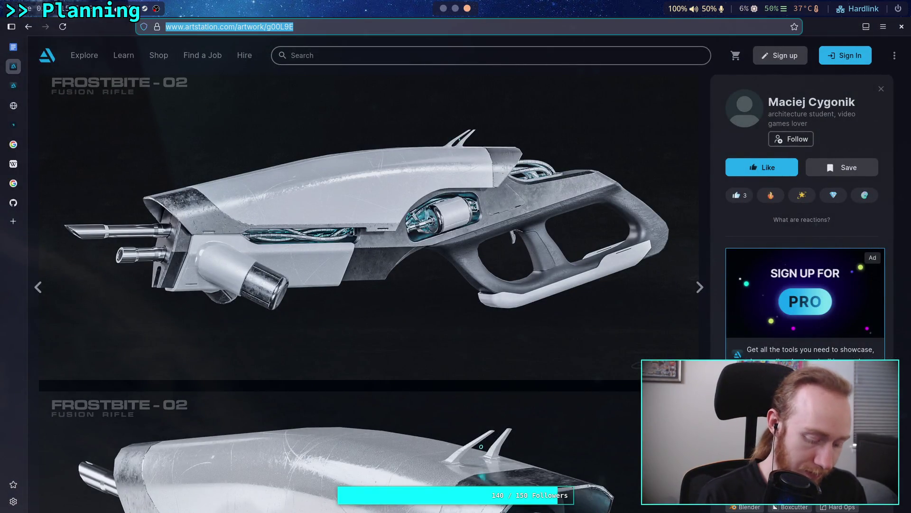
pyautogui.press('super+2')
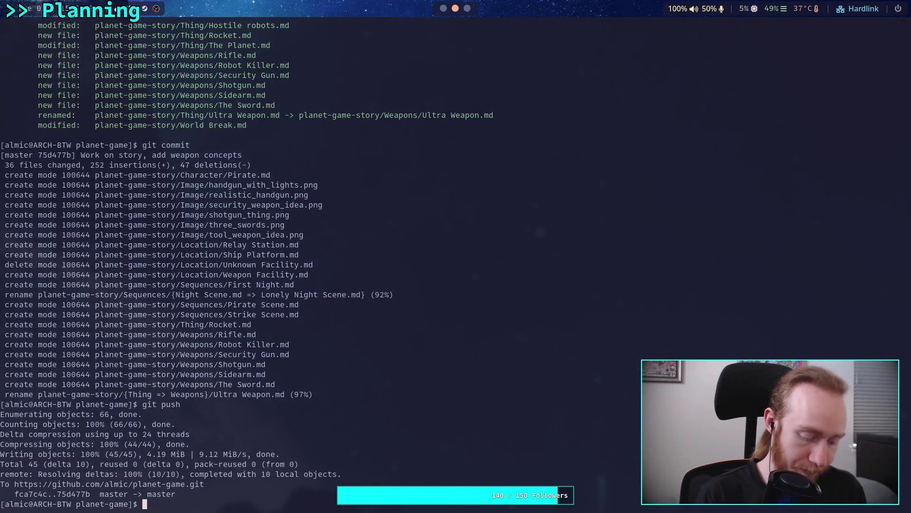
pyautogui.press('super+1')
pyautogui.hotkey('ctrl', 'v')
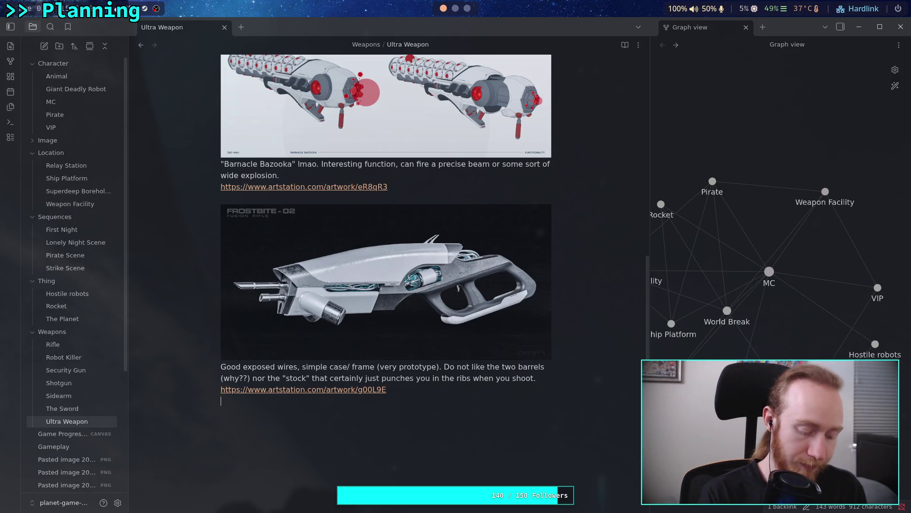
pyautogui.press('super+3')
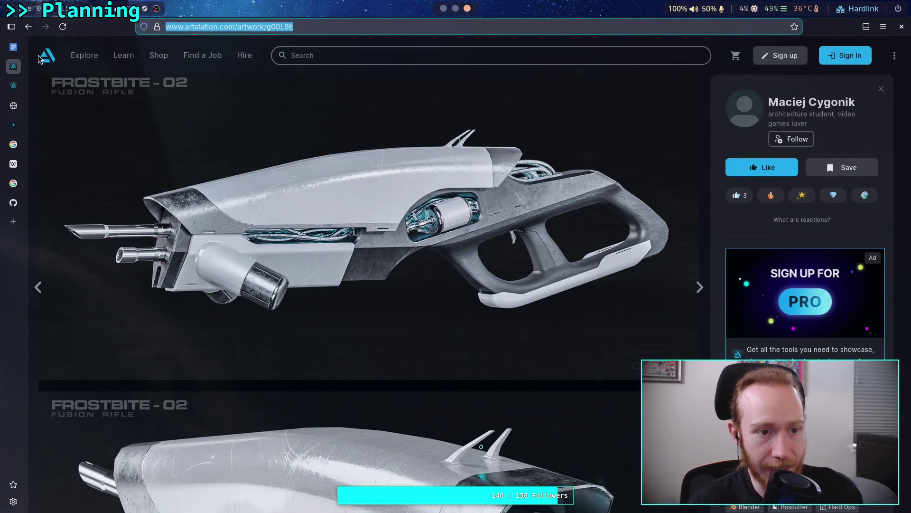
pyautogui.press('Escape')
pyautogui.scroll(-10, 33, 164)
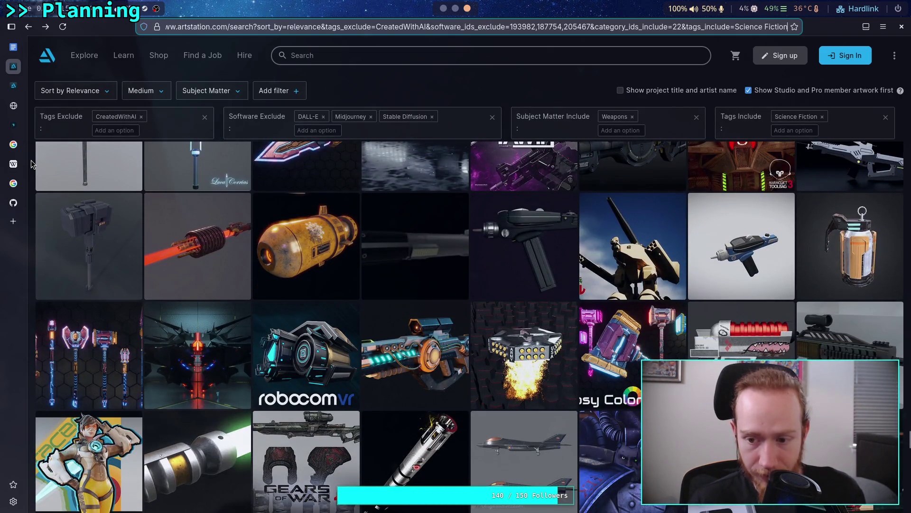
# Scroll the sci-fi weapon results and open the SLP - 1208 Sci-Fi Pistol artwork
pyautogui.scroll(-3, 32, 163)
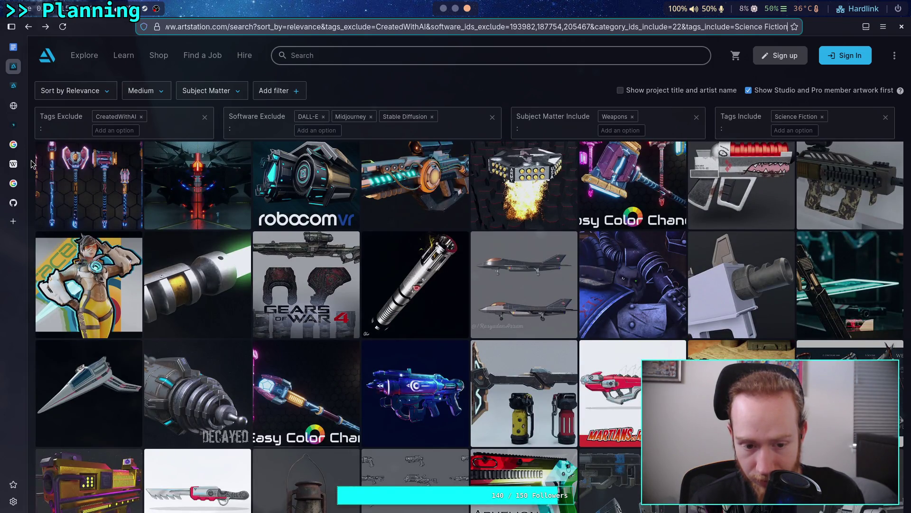
pyautogui.scroll(-1, 32, 164)
pyautogui.scroll(-3, 32, 164)
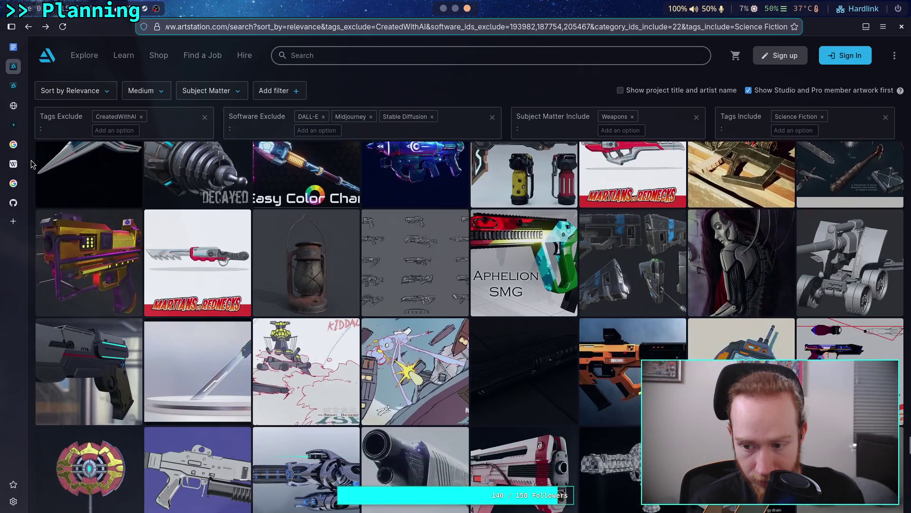
pyautogui.scroll(-1, 32, 164)
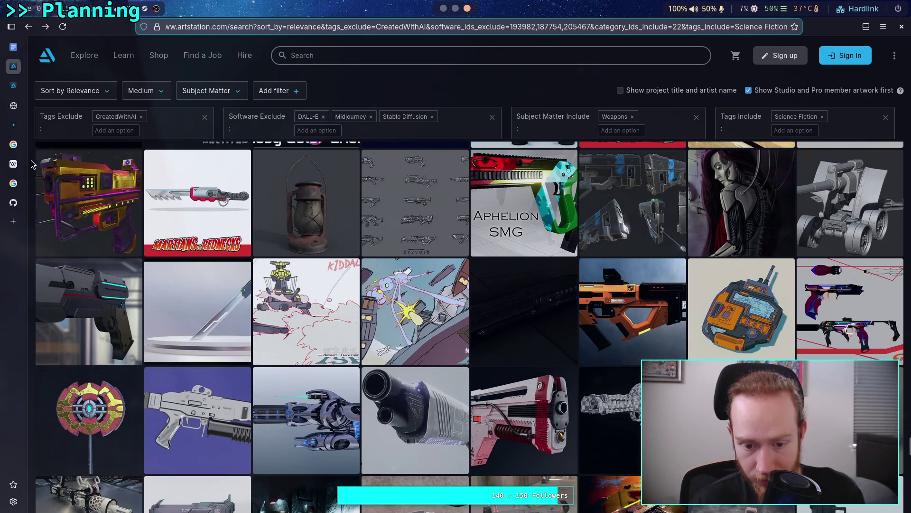
pyautogui.scroll(-1, 32, 164)
pyautogui.click(413, 356)
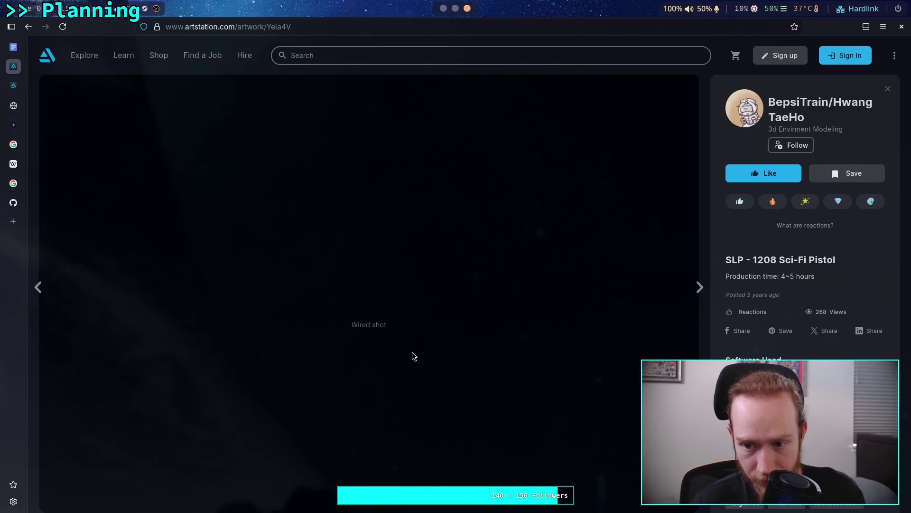
# Browse the SLP - 1208 pistol renders, then return to the weapon results and switch to Obsidian
pyautogui.scroll(-2, 411, 348)
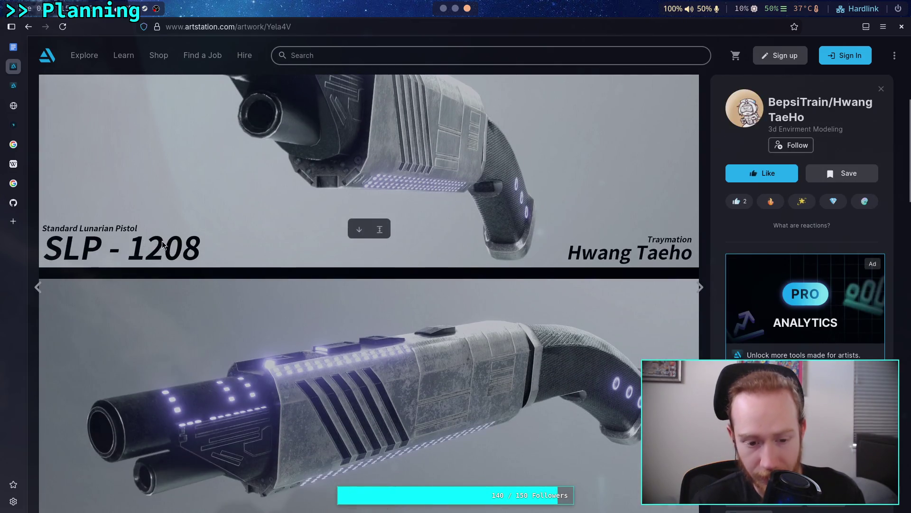
pyautogui.scroll(-5, 161, 240)
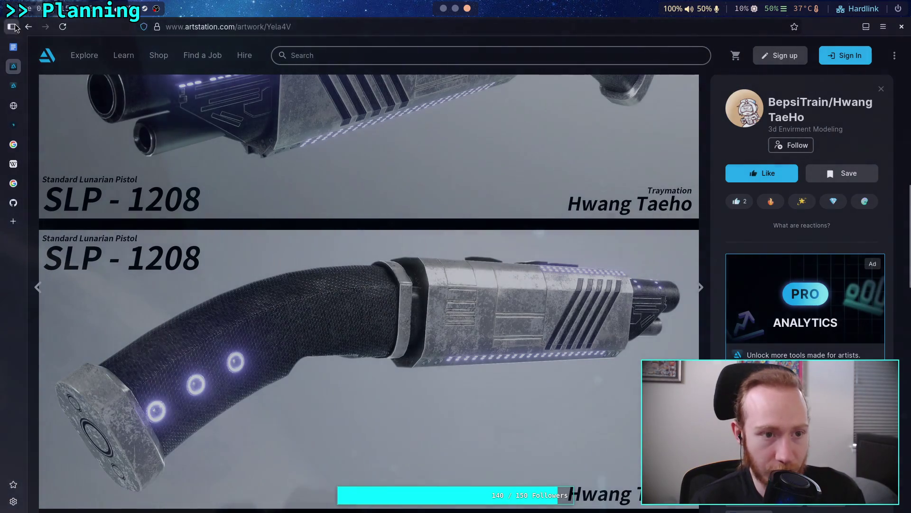
pyautogui.click(28, 27)
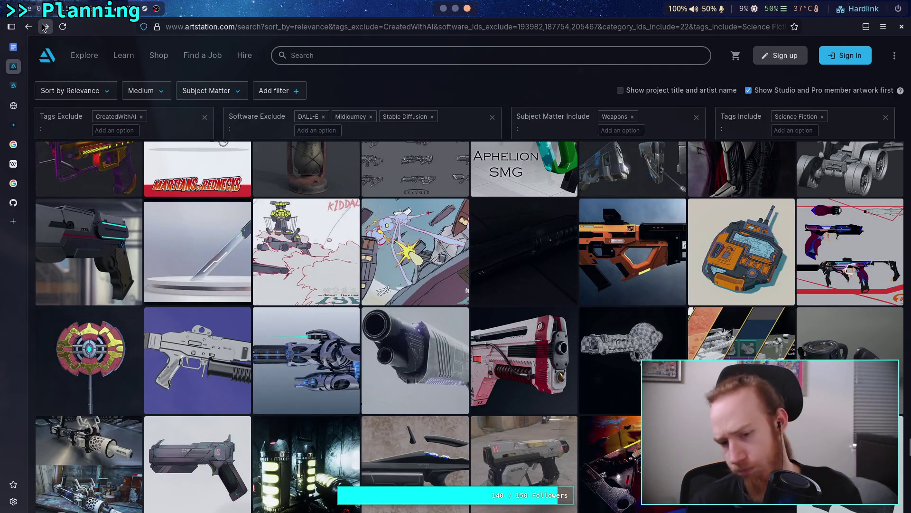
pyautogui.click(44, 27)
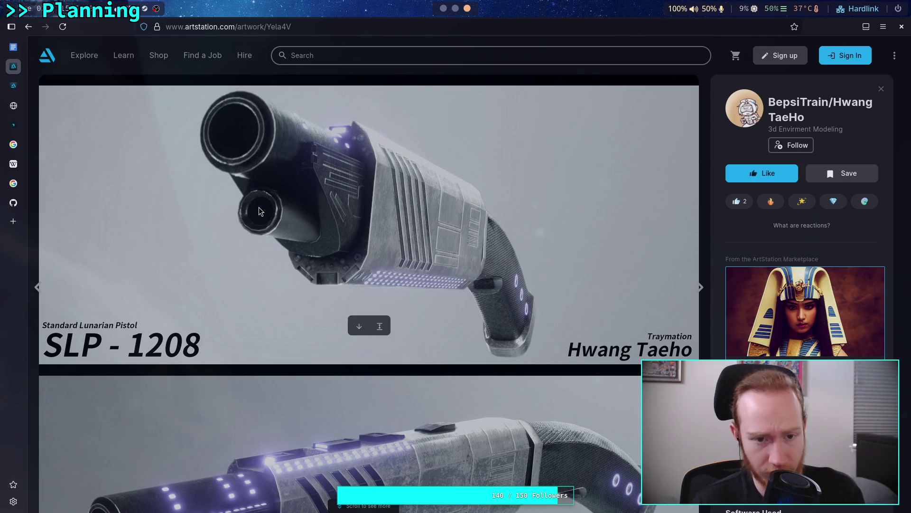
pyautogui.scroll(-4, 259, 211)
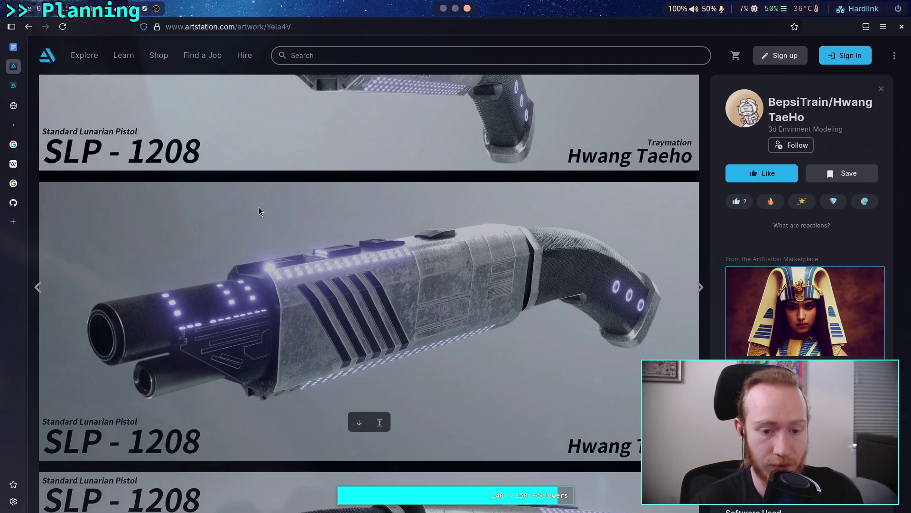
pyautogui.scroll(4, 258, 211)
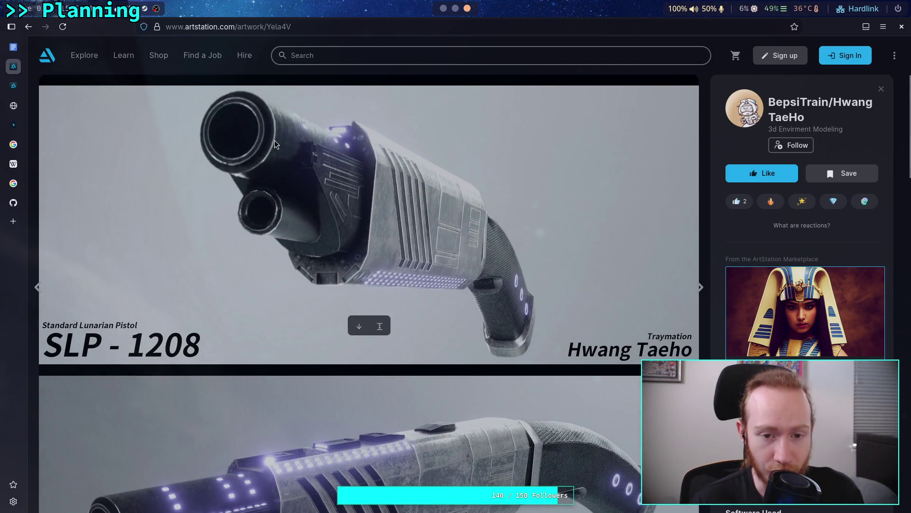
pyautogui.scroll(-10, 382, 299)
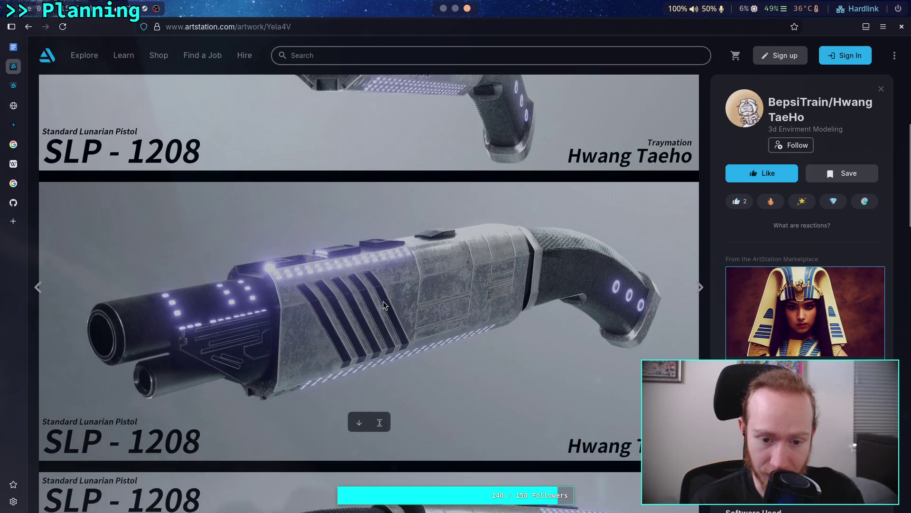
pyautogui.scroll(-5, 384, 285)
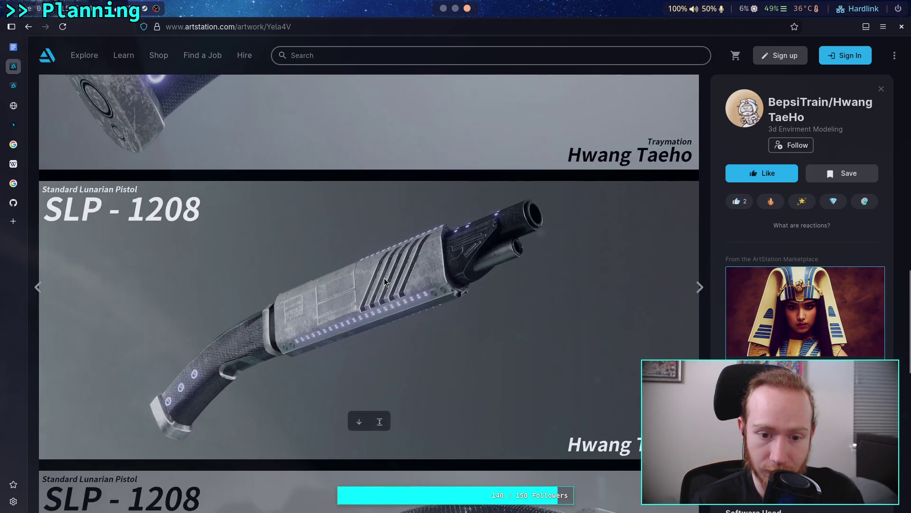
pyautogui.scroll(-7, 383, 277)
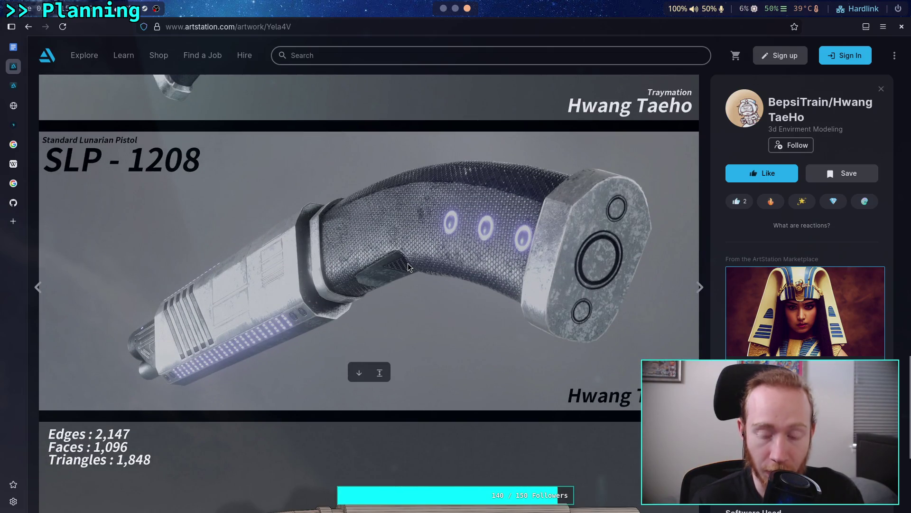
pyautogui.scroll(-5, 408, 264)
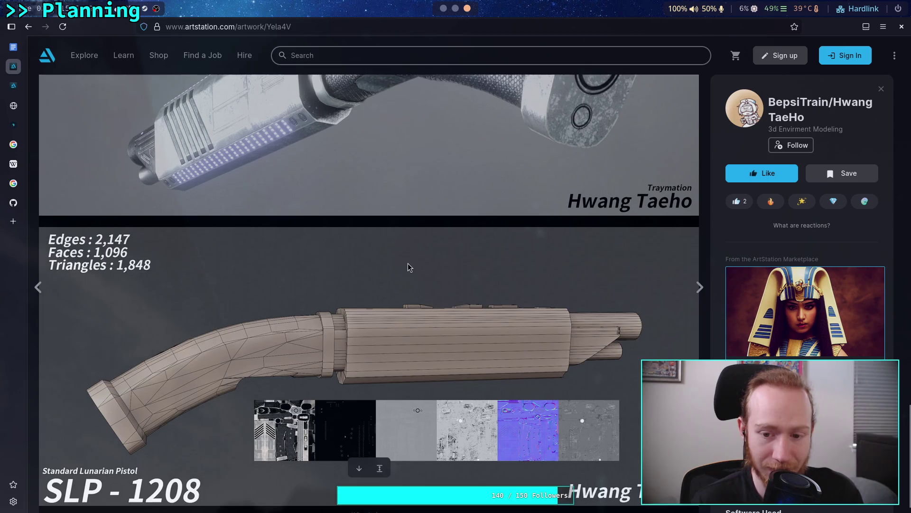
pyautogui.scroll(5, 408, 263)
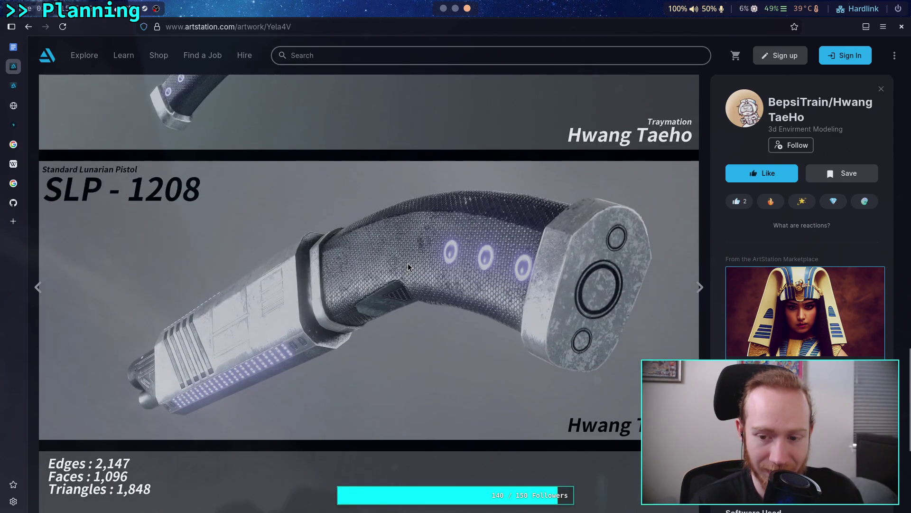
pyautogui.scroll(7, 408, 267)
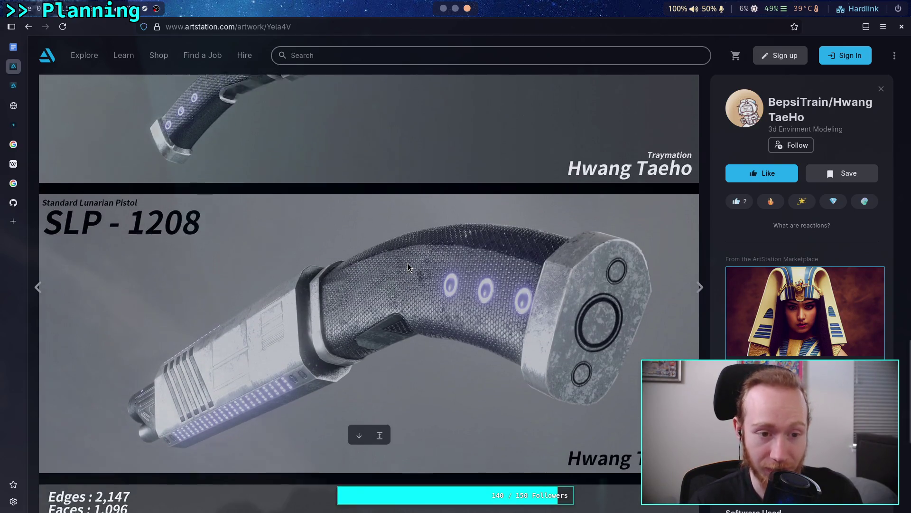
pyautogui.scroll(6, 408, 263)
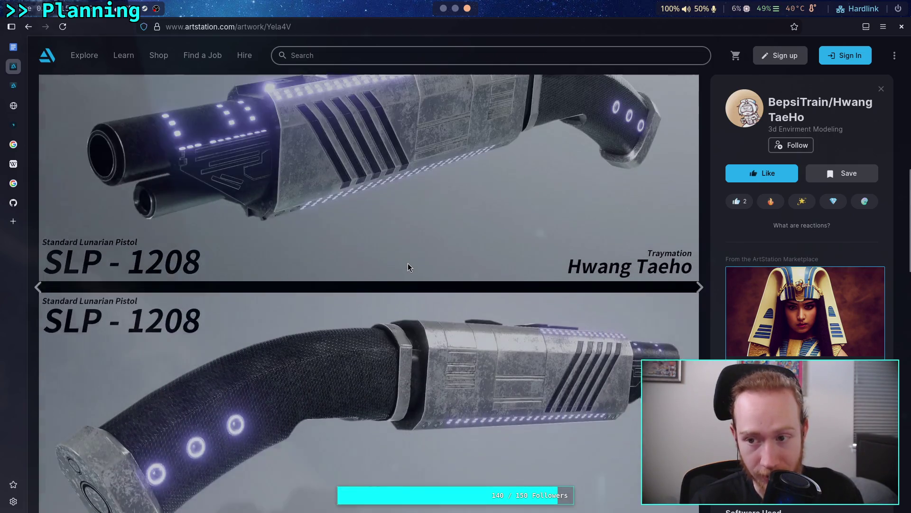
pyautogui.scroll(3, 408, 267)
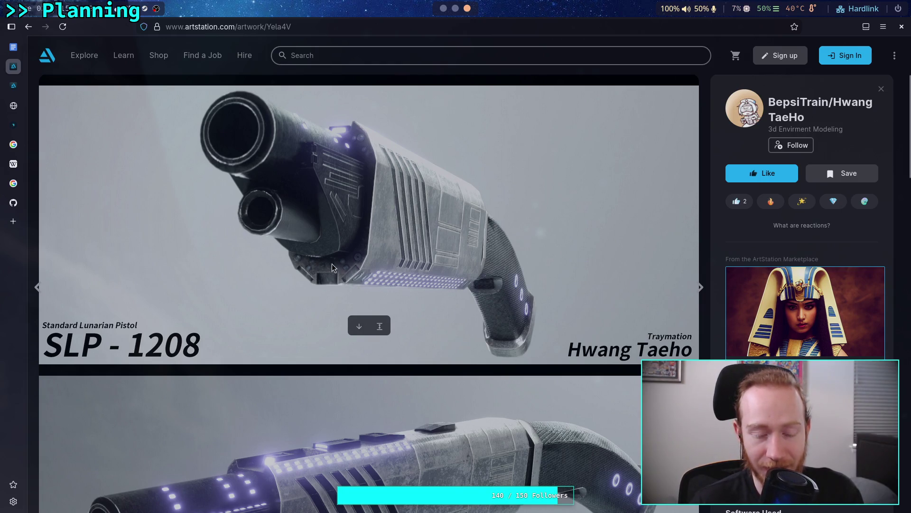
pyautogui.hotkey('alt', 'Left')
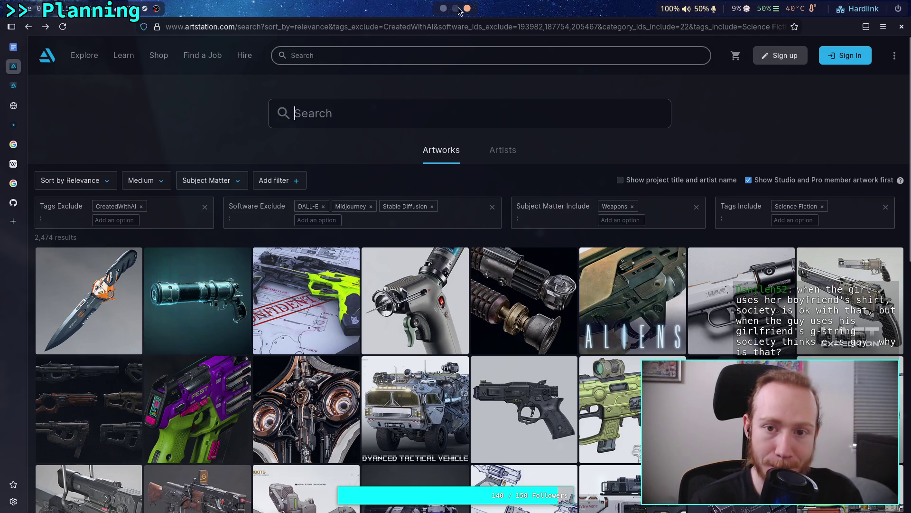
pyautogui.click(444, 8)
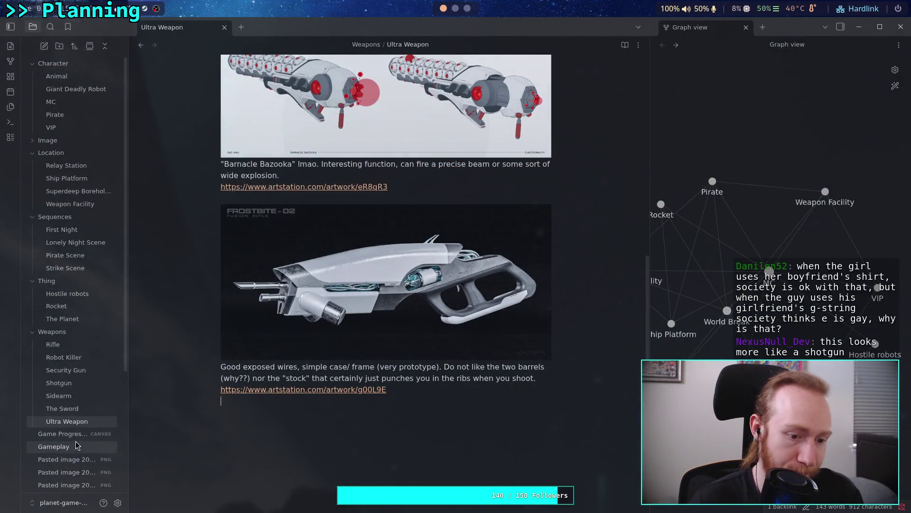
# Open the Game Progression canvas, showing missions from Landing through Relay Station to Final Mission
pyautogui.click(78, 436)
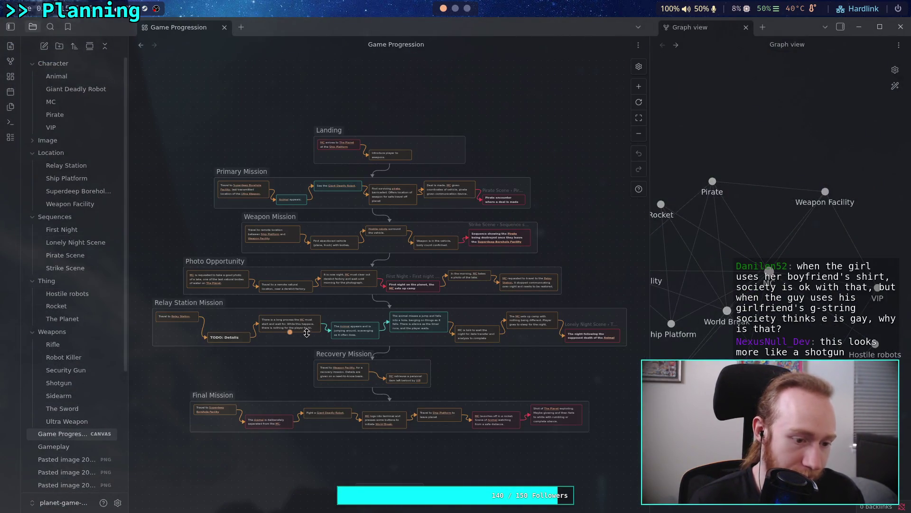
pyautogui.scroll(-2, 310, 283)
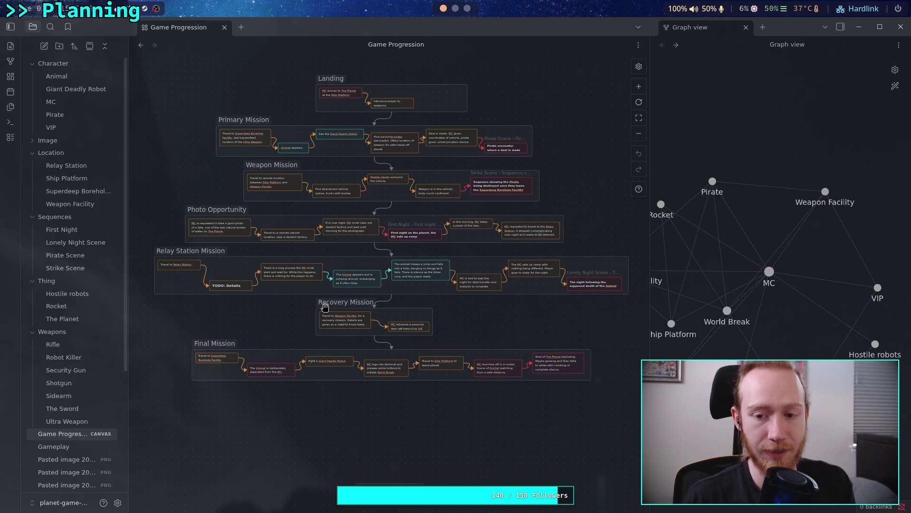
pyautogui.moveTo(252, 328); pyautogui.dragTo(295, 369)
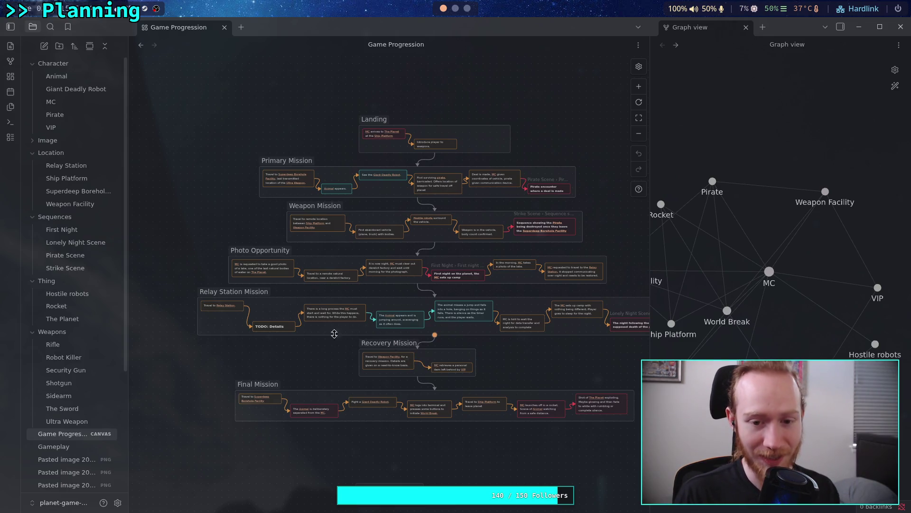
pyautogui.scroll(3, 335, 333)
pyautogui.scroll(3, 357, 367)
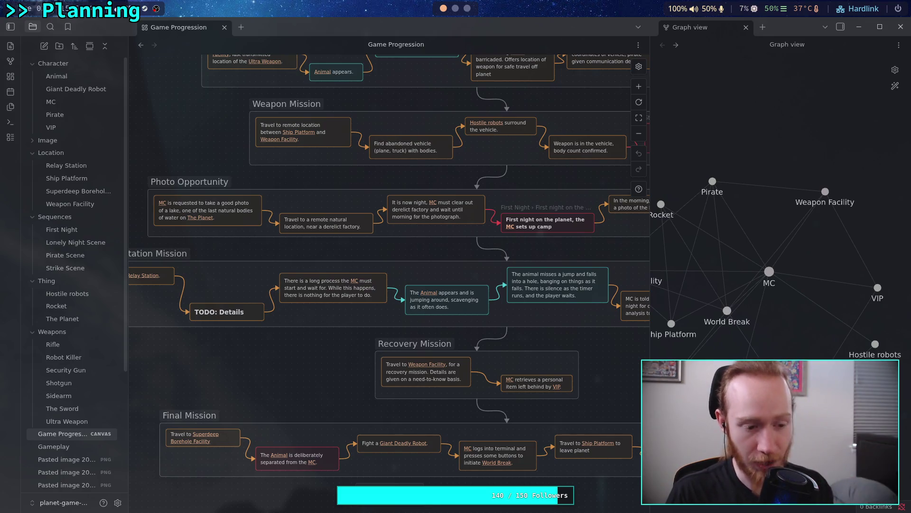
pyautogui.moveTo(291, 370)
pyautogui.mouseDown()
pyautogui.moveTo(386, 420)
pyautogui.moveTo(327, 363)
pyautogui.moveTo(348, 356)
pyautogui.moveTo(357, 366)
pyautogui.moveTo(294, 358)
pyautogui.moveTo(254, 387)
pyautogui.mouseUp()
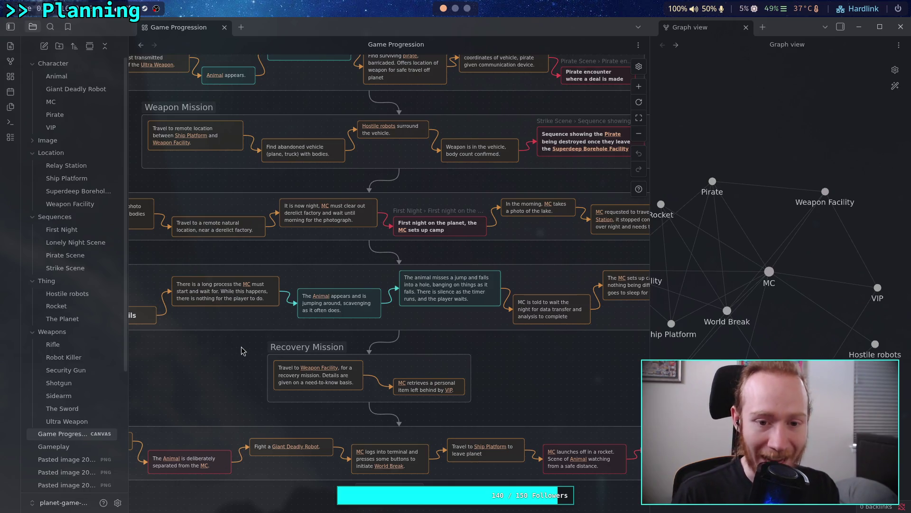
pyautogui.scroll(-1, 331, 315)
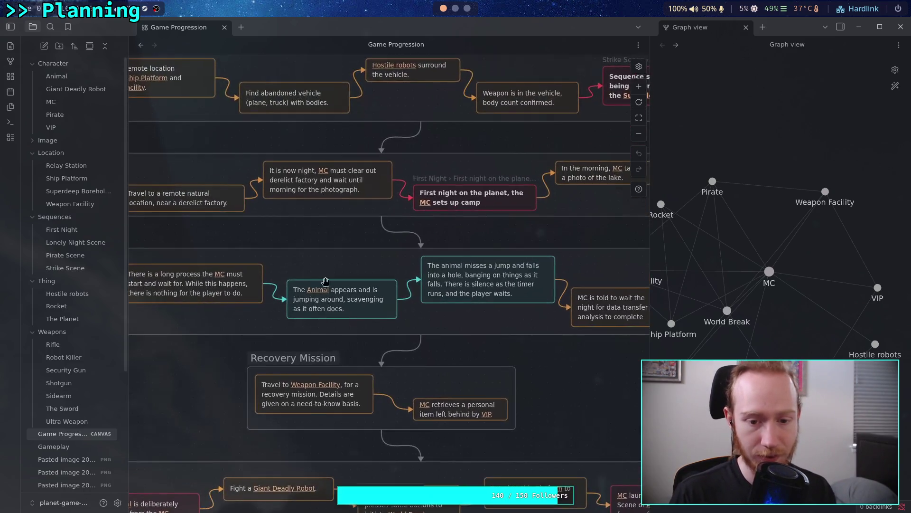
pyautogui.scroll(5, 333, 327)
pyautogui.scroll(2, 334, 337)
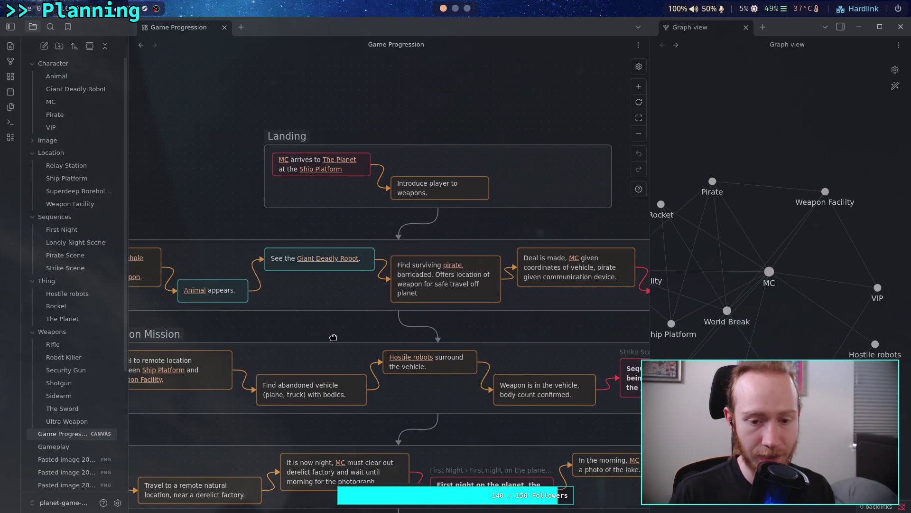
pyautogui.moveTo(334, 337); pyautogui.dragTo(317, 345)
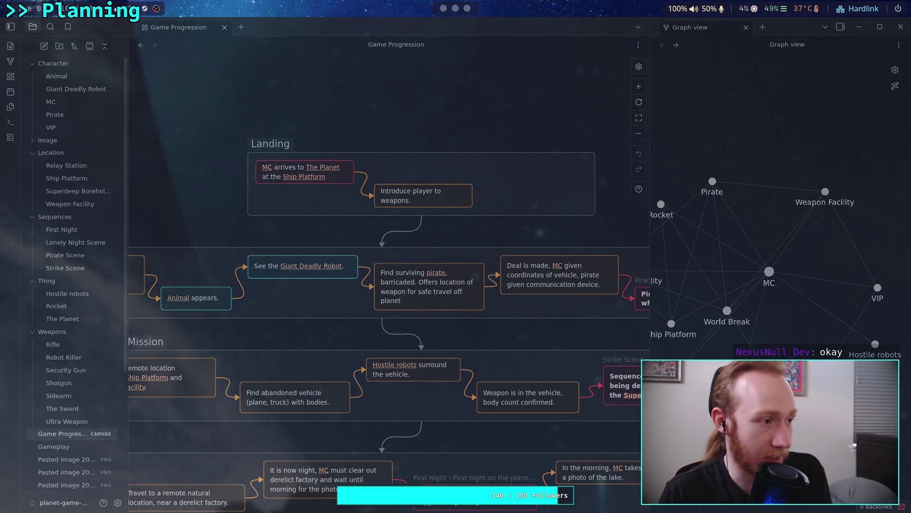
pyautogui.scroll(-4, 198, 264)
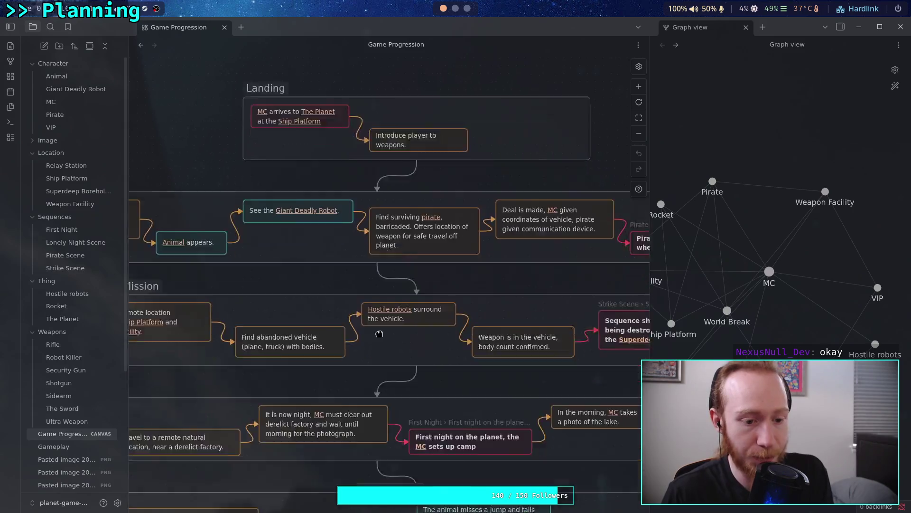
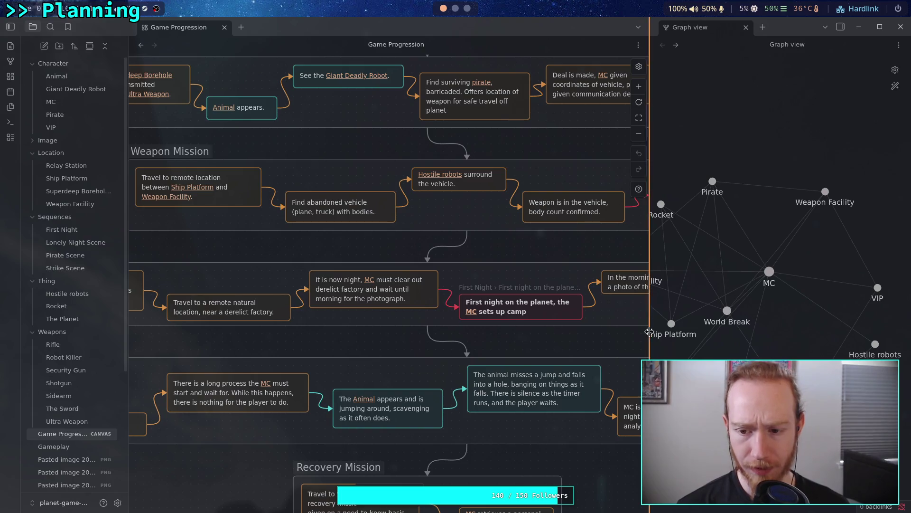
# Rename the pasted two-swords image to two_handed_swords
pyautogui.moveTo(650, 332); pyautogui.dragTo(660, 332)
pyautogui.hscroll(-3, 483, 335)
pyautogui.scroll(3, 483, 336)
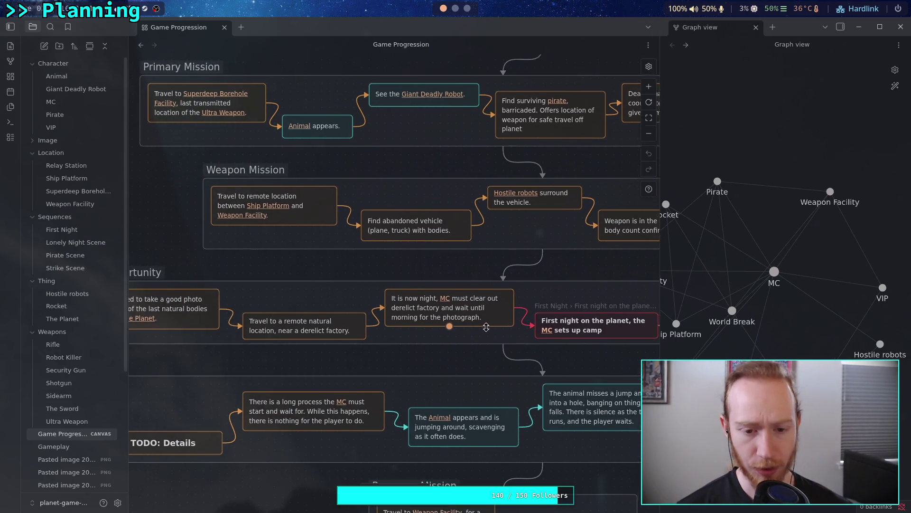
pyautogui.scroll(3, 429, 334)
pyautogui.scroll(-6, 437, 249)
pyautogui.scroll(3, 413, 285)
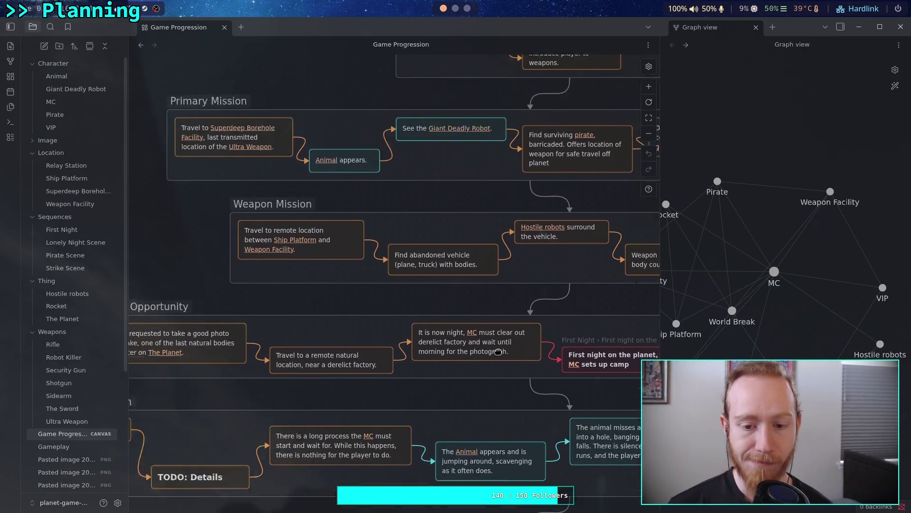
pyautogui.hscroll(3, 389, 324)
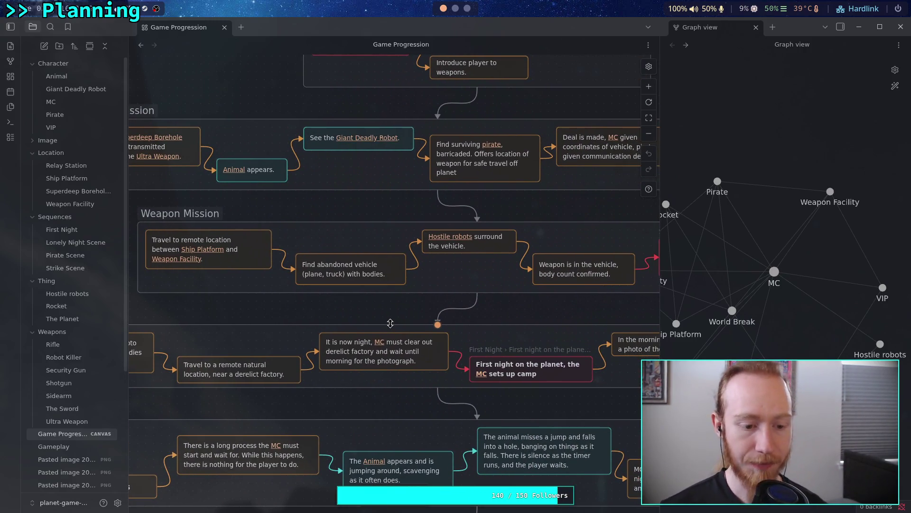
pyautogui.scroll(-4, 85, 346)
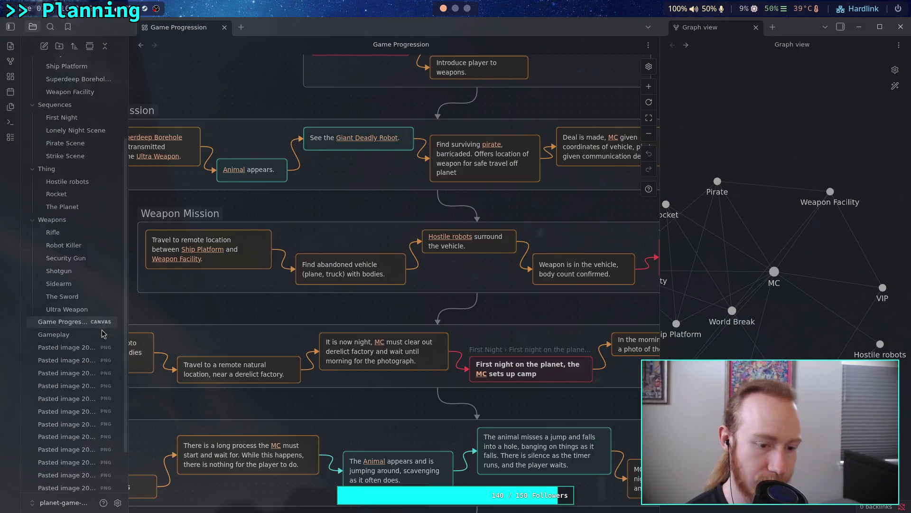
pyautogui.click(87, 295)
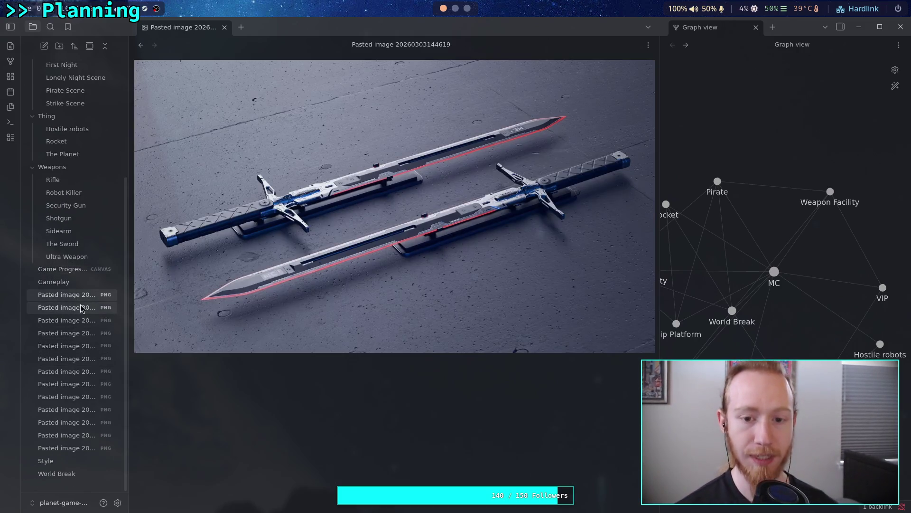
pyautogui.press('F2')
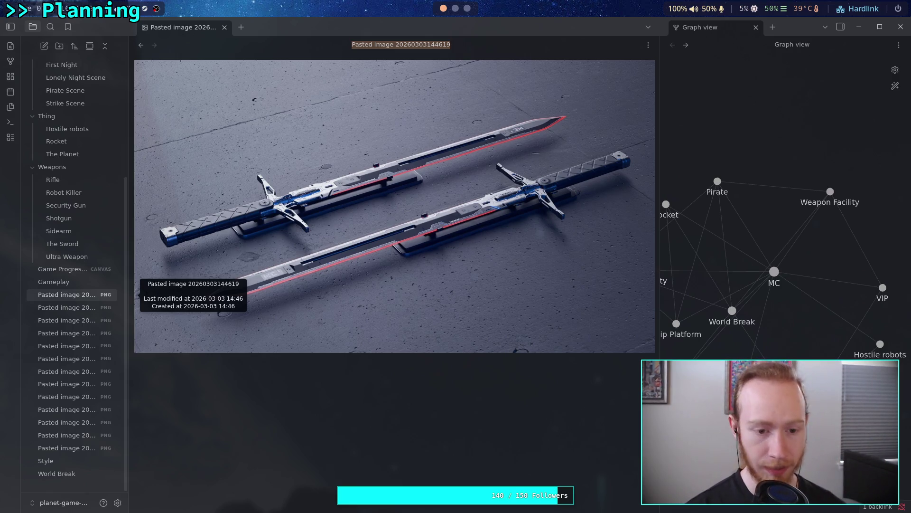
pyautogui.write('two_handed')
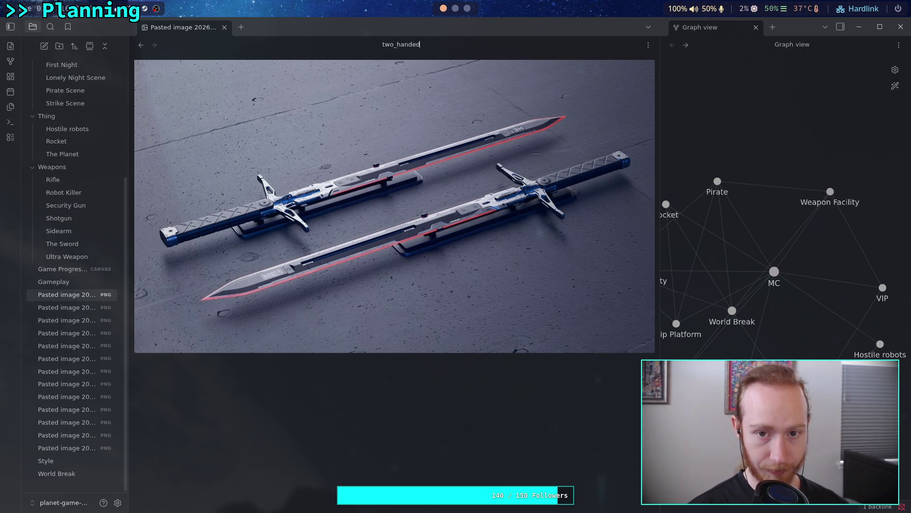
pyautogui.write('_swords')
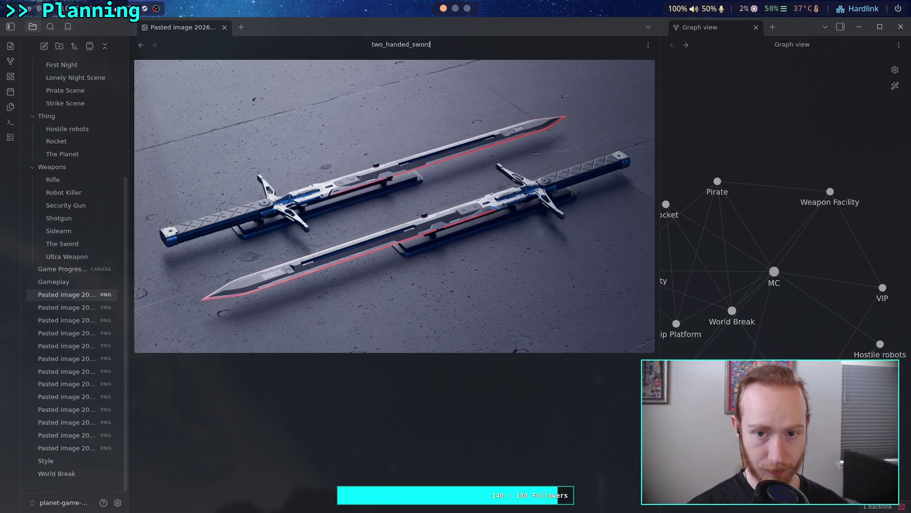
pyautogui.press('Return')
# Collapse the other folders and move two_handed_swords into the Image folder
pyautogui.moveTo(67, 460)
pyautogui.mouseDown()
pyautogui.moveTo(71, 58)
pyautogui.moveTo(57, 452)
pyautogui.moveTo(70, 374)
pyautogui.mouseUp()
pyautogui.scroll(2, 70, 333)
pyautogui.click(53, 217)
pyautogui.click(51, 152)
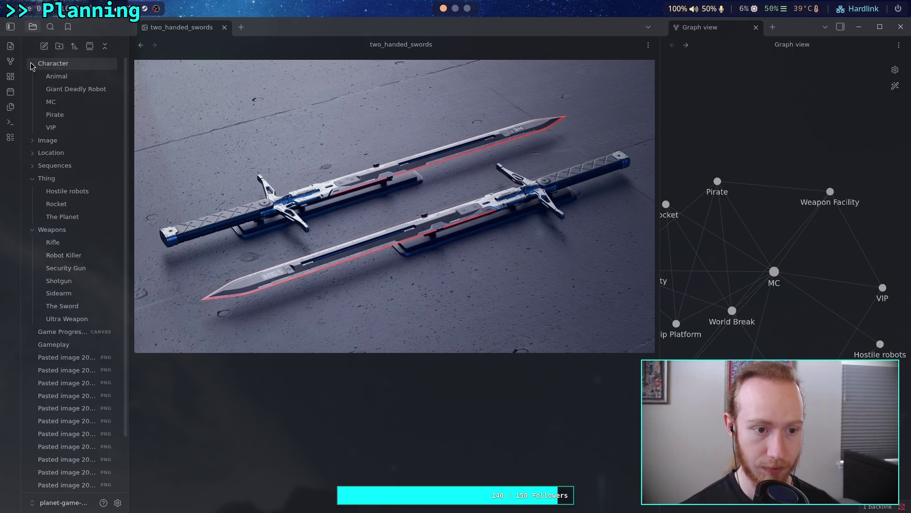
pyautogui.click(30, 64)
pyautogui.click(32, 165)
pyautogui.click(29, 115)
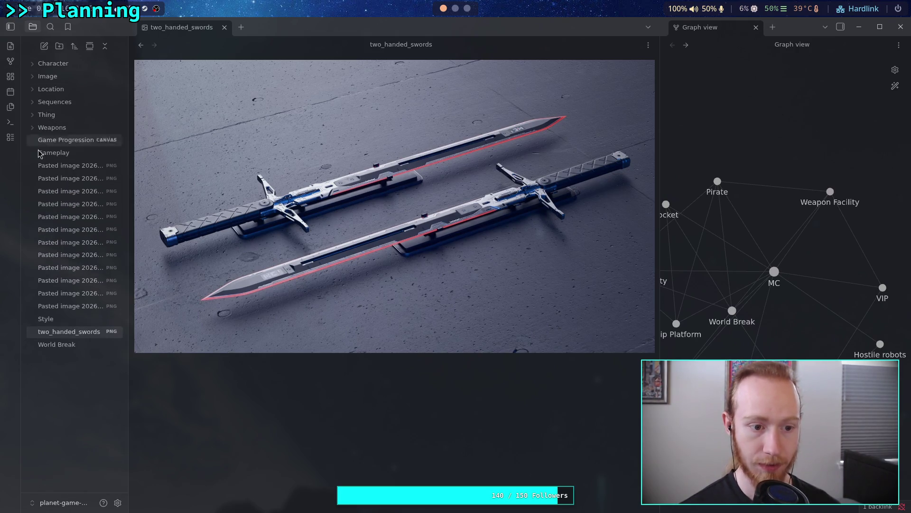
pyautogui.moveTo(68, 335); pyautogui.dragTo(63, 79)
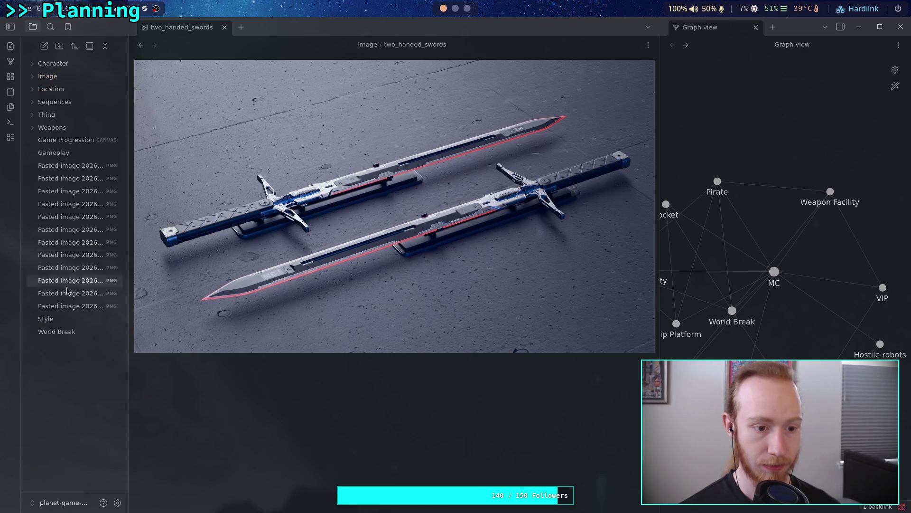
# Open the serrated sword image and begin renaming it
pyautogui.click(68, 168)
pyautogui.press('F2')
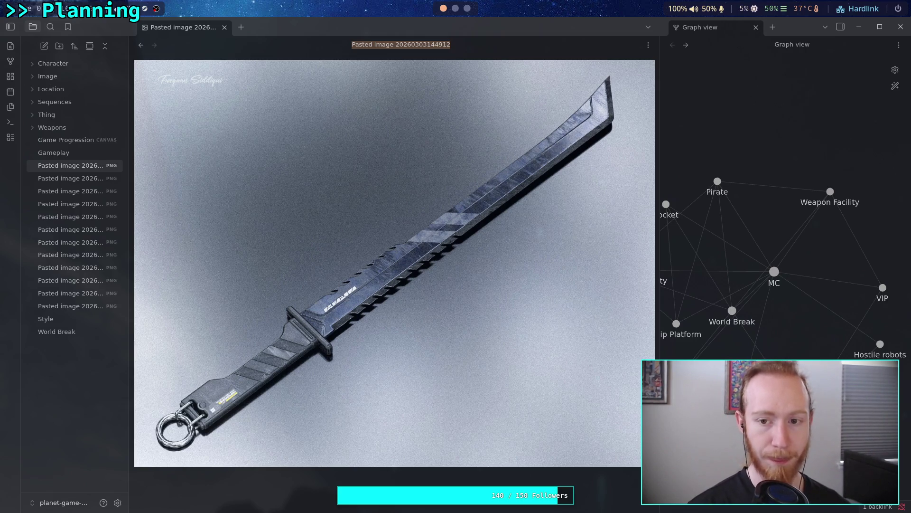
pyautogui.write('ser')
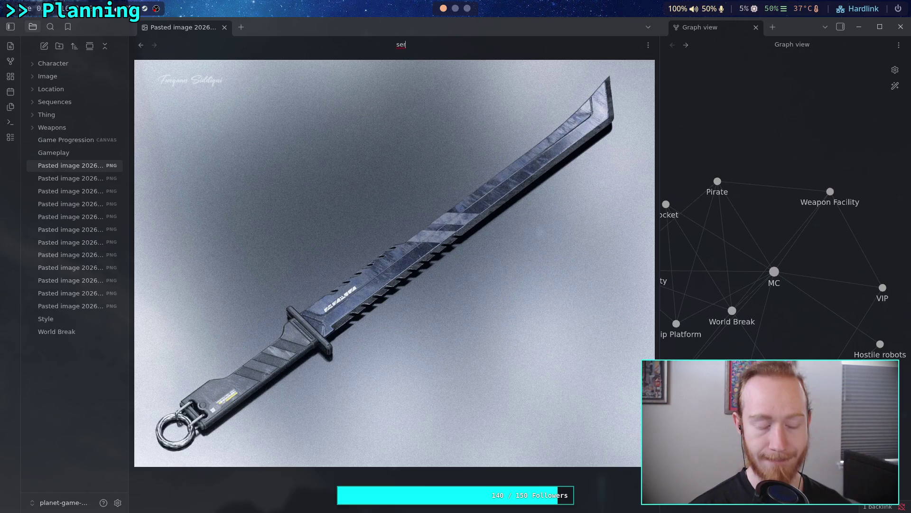
pyautogui.press('super+3')
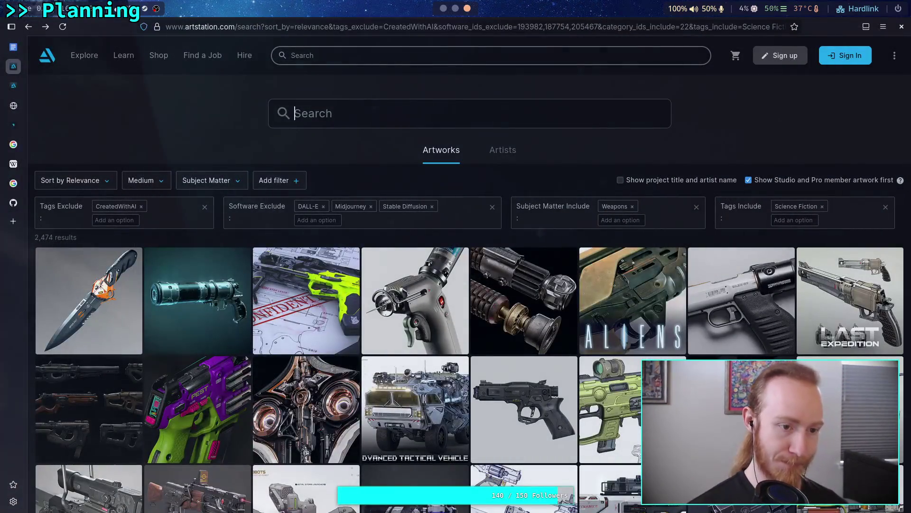
# Open and close an empty browser tab, then switch back to the Obsidian workspace
pyautogui.click(11, 222)
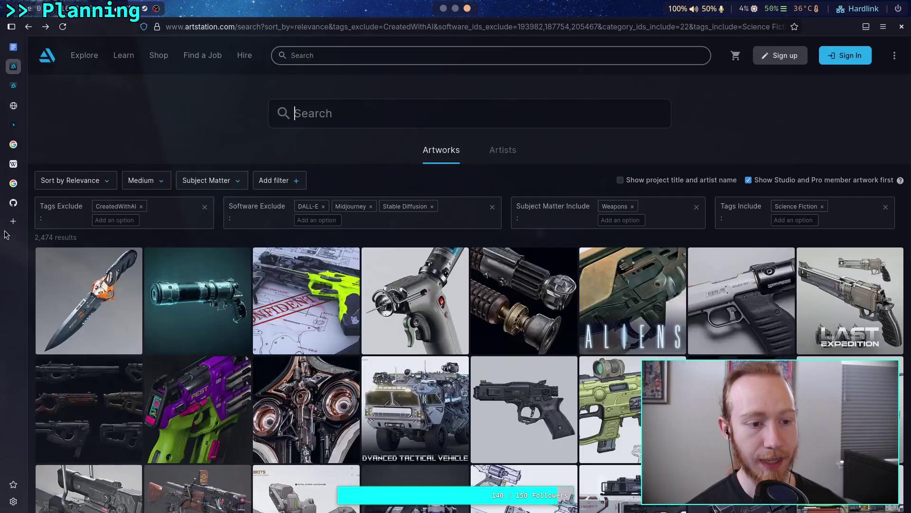
pyautogui.click(5, 229)
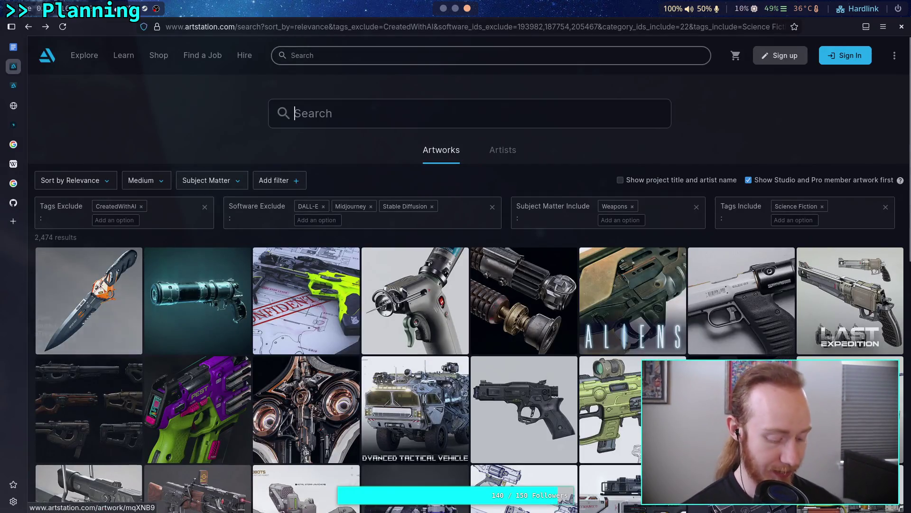
pyautogui.press('super+2')
pyautogui.press('super+1')
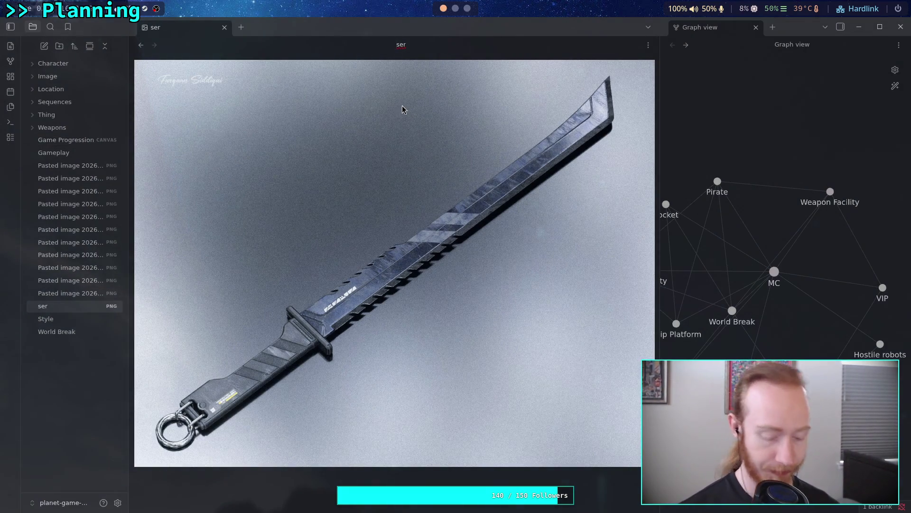
# Finish naming the image serrated_sword and file it in the Image folder
pyautogui.write('rate')
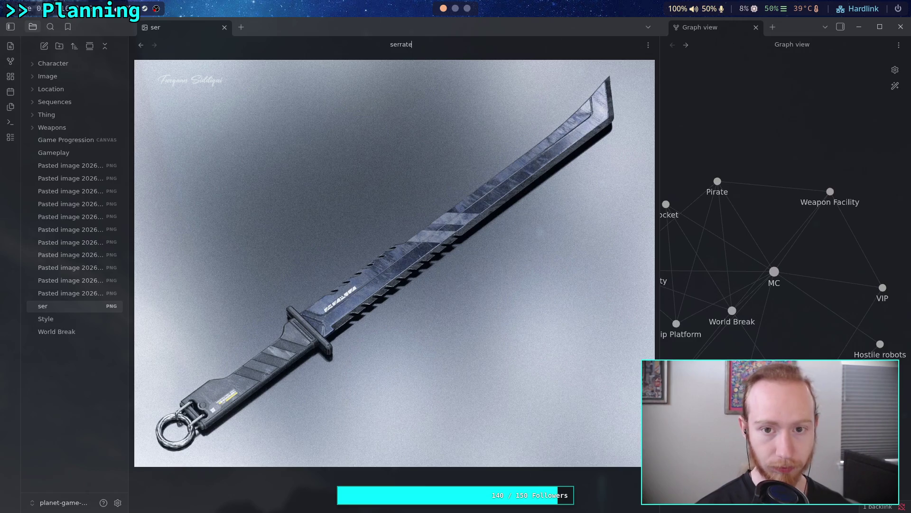
pyautogui.write('d sword')
pyautogui.press('Return')
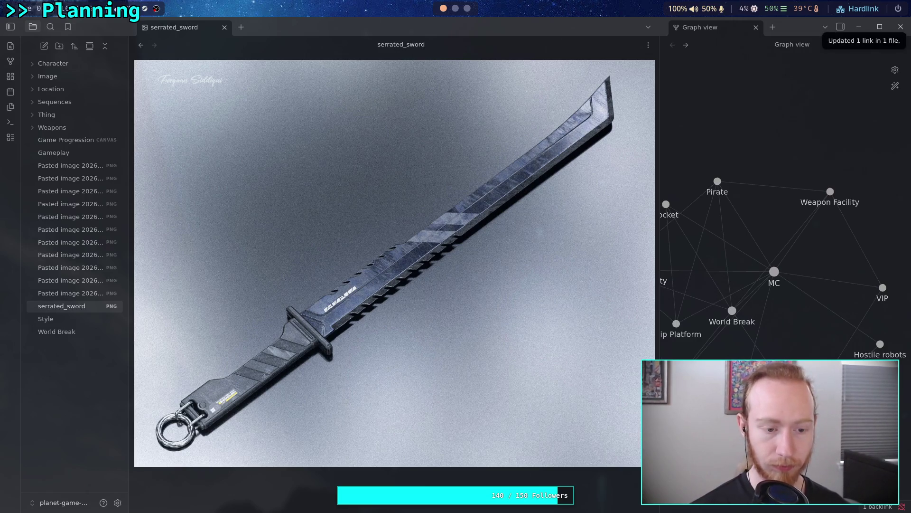
pyautogui.moveTo(75, 307); pyautogui.dragTo(47, 76)
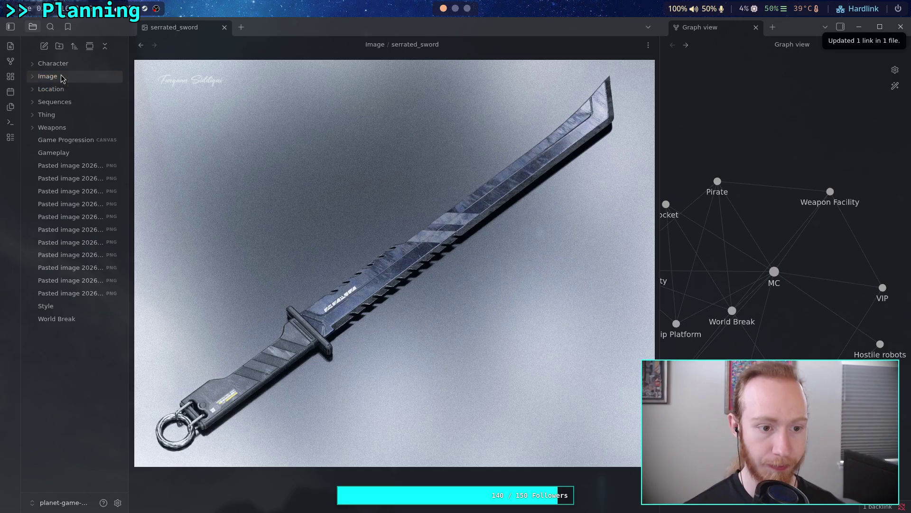
# Rename the submachine gun image to great_smg and move it into Image
pyautogui.click(78, 166)
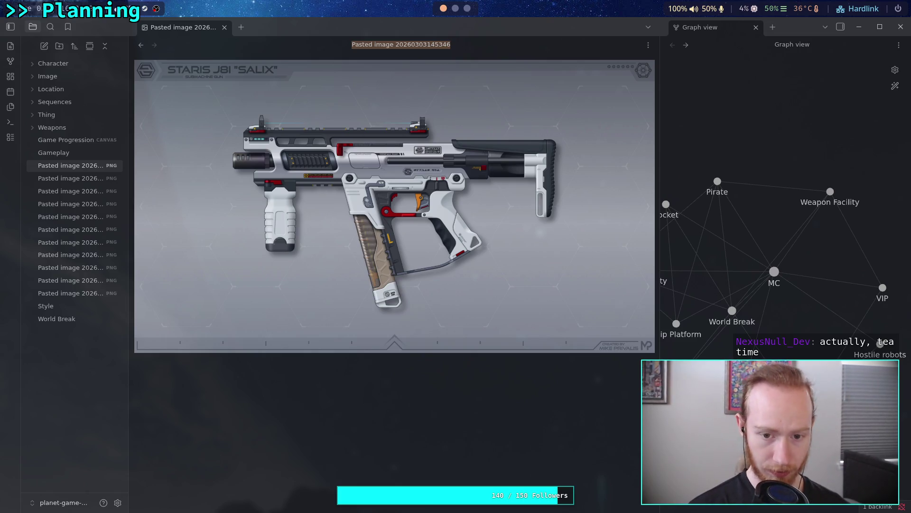
pyautogui.write('grea')
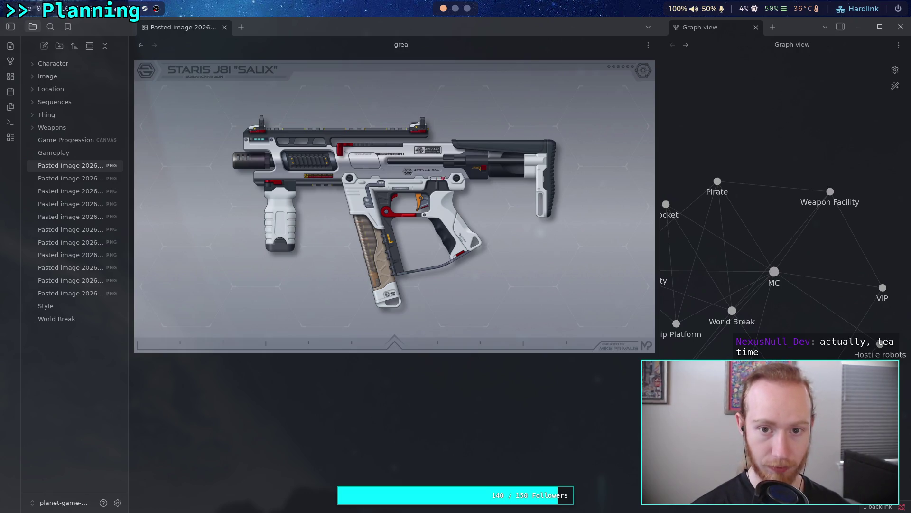
pyautogui.write('t smg')
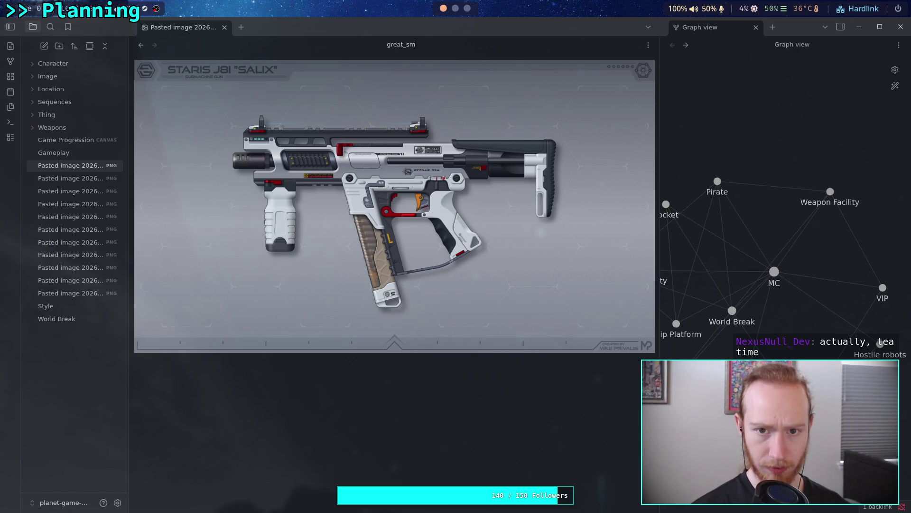
pyautogui.press('Return')
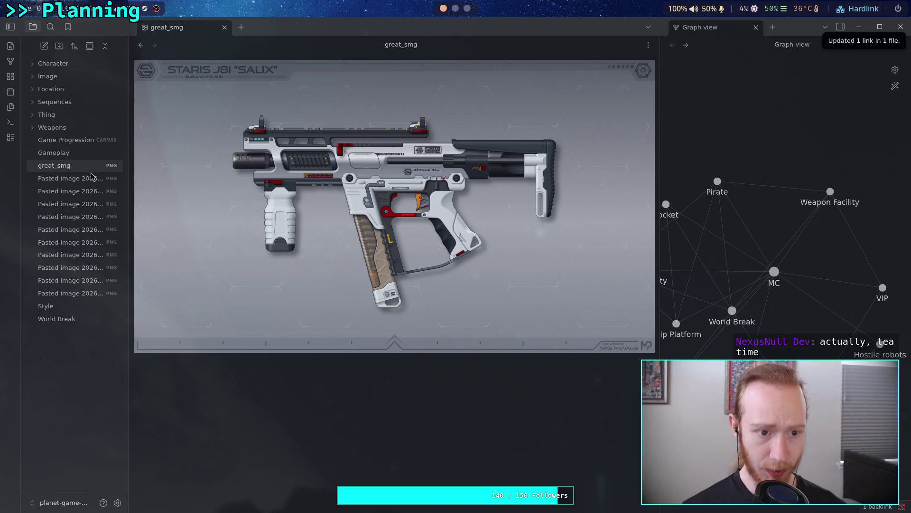
pyautogui.moveTo(63, 167); pyautogui.dragTo(58, 103)
pyautogui.moveTo(63, 79); pyautogui.dragTo(63, 78)
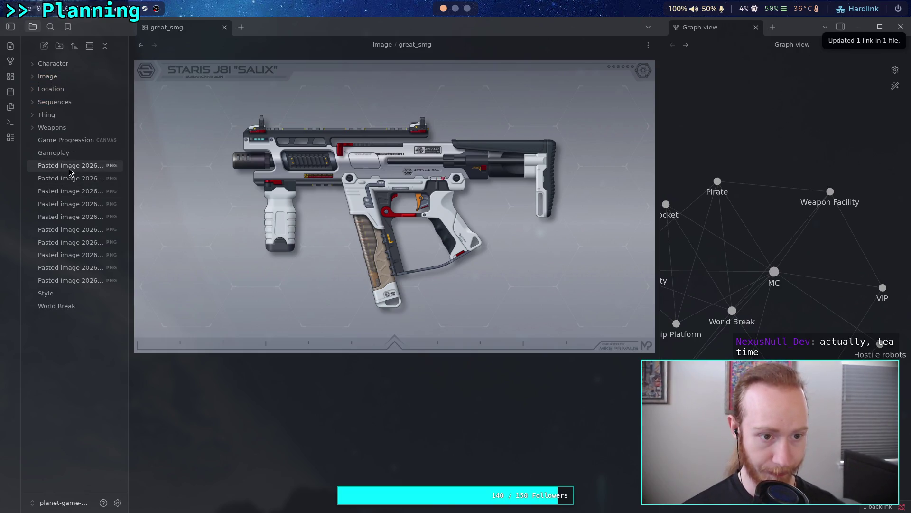
# Rename the energy sword image to energy_sword_1 and move it into Image
pyautogui.click(70, 167)
pyautogui.press('F2')
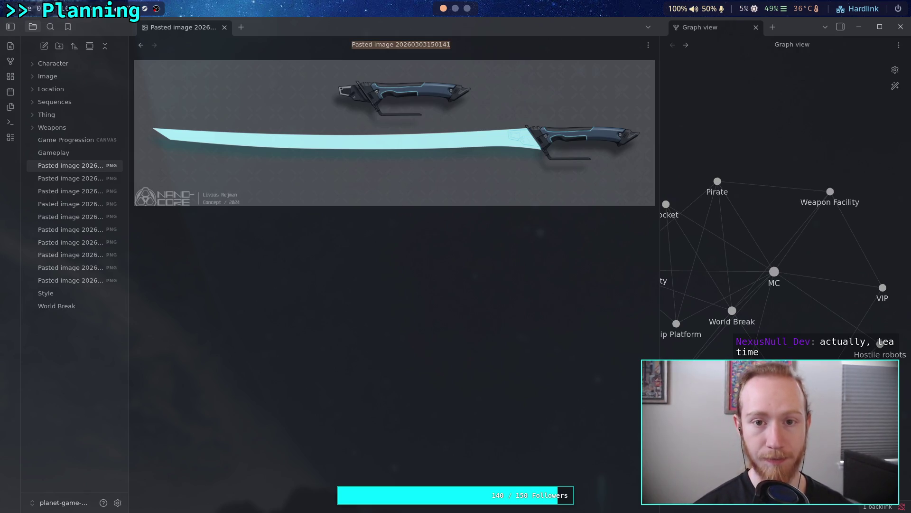
pyautogui.write('ergy_sword')
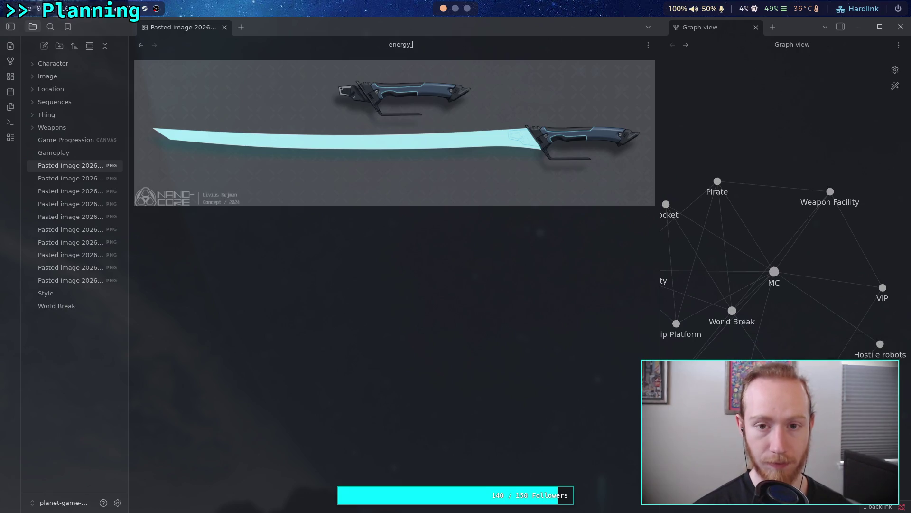
pyautogui.write('_1')
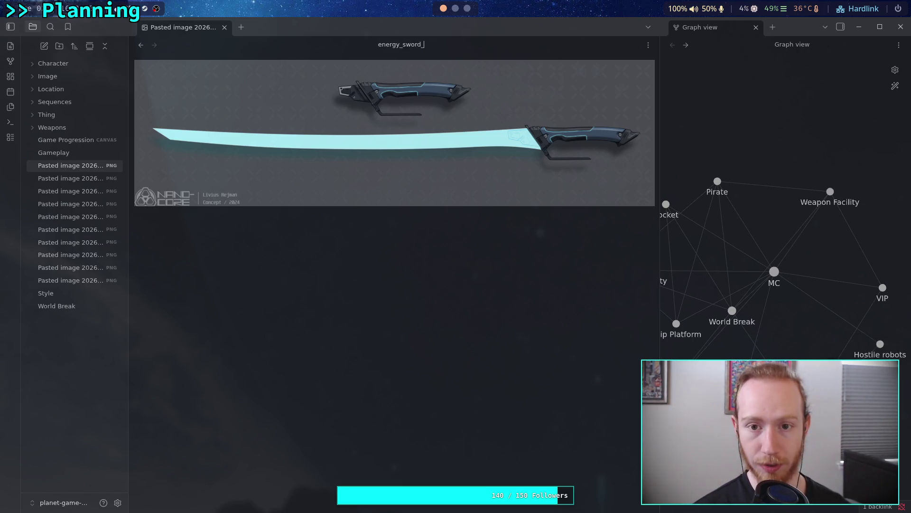
pyautogui.press('Return')
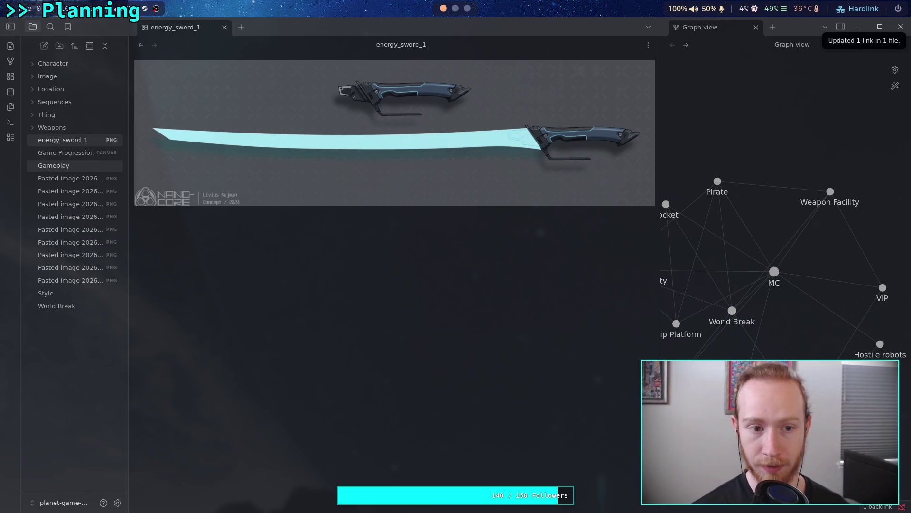
pyautogui.moveTo(81, 141)
pyautogui.mouseDown()
pyautogui.moveTo(73, 82)
pyautogui.moveTo(57, 76)
pyautogui.mouseUp()
# Rename the first armour image to great_armor and file it in Image
pyautogui.click(75, 167)
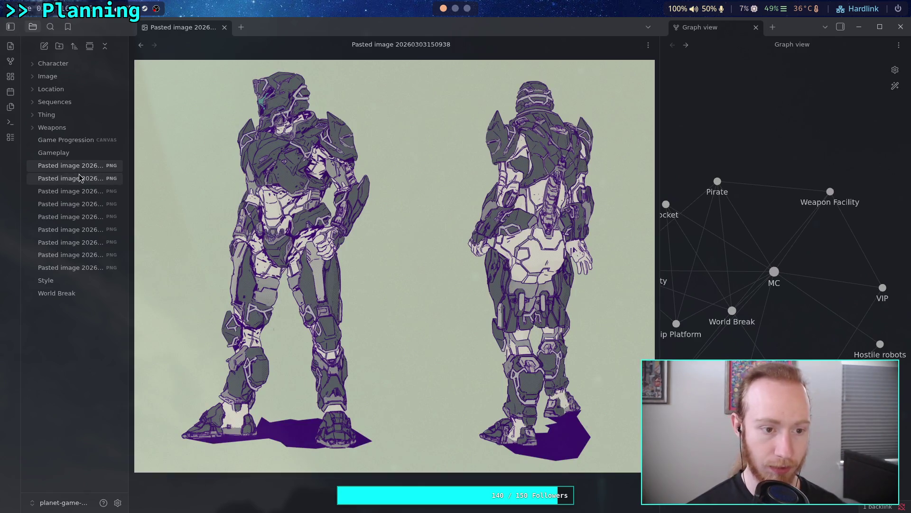
pyautogui.press('F2')
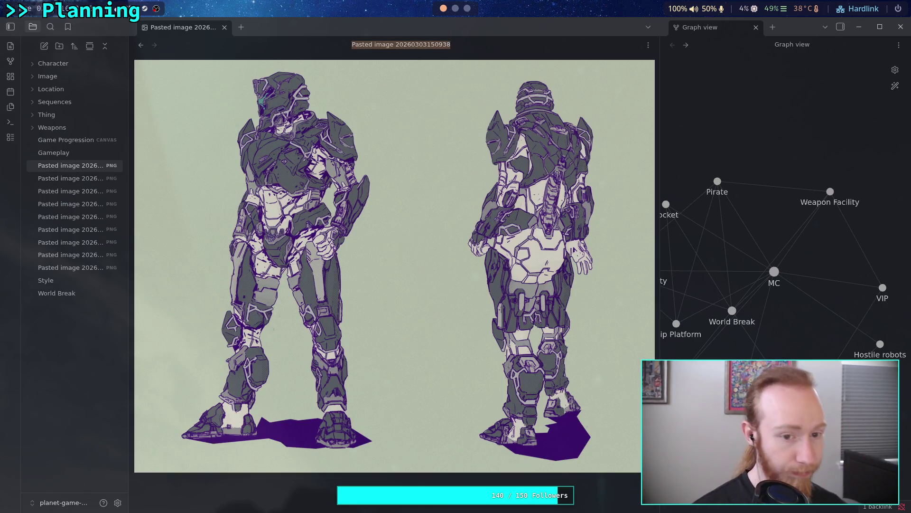
pyautogui.write('great_armer')
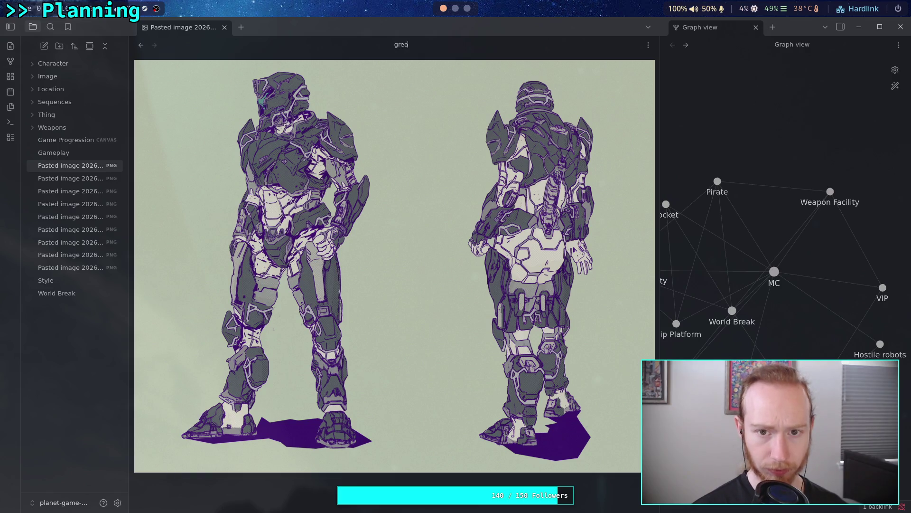
pyautogui.press('BackSpace')
pyautogui.press('BackSpace')
pyautogui.write('or')
pyautogui.press('Return')
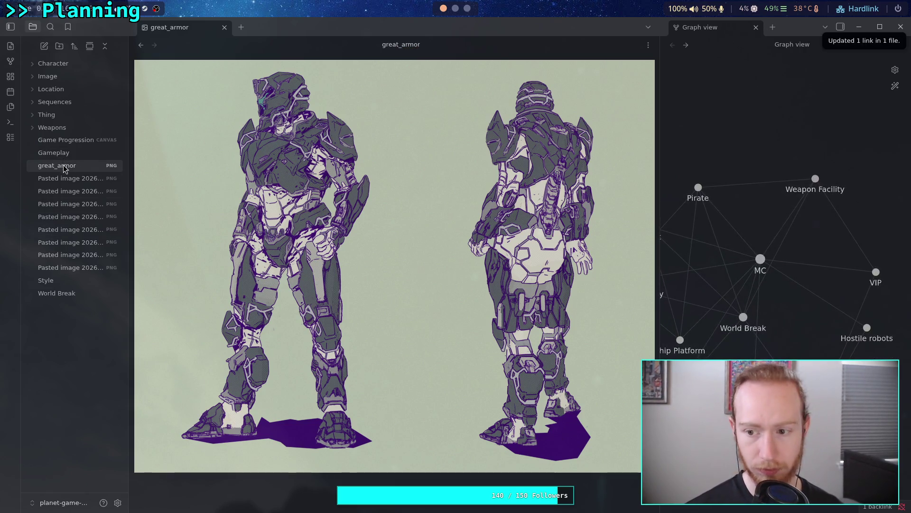
pyautogui.moveTo(61, 171); pyautogui.dragTo(68, 76)
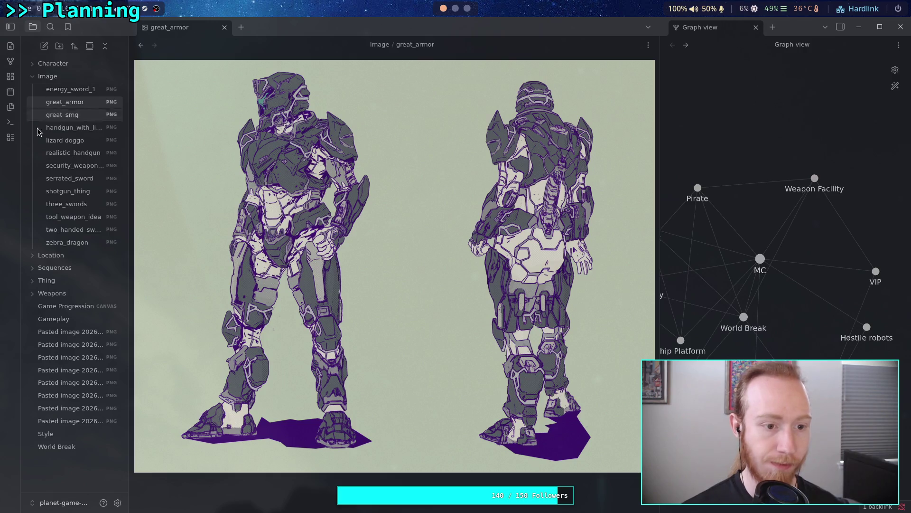
# Rename the next armour image to armor_nice_helmet and move it into Image
pyautogui.click(33, 257)
pyautogui.click(33, 256)
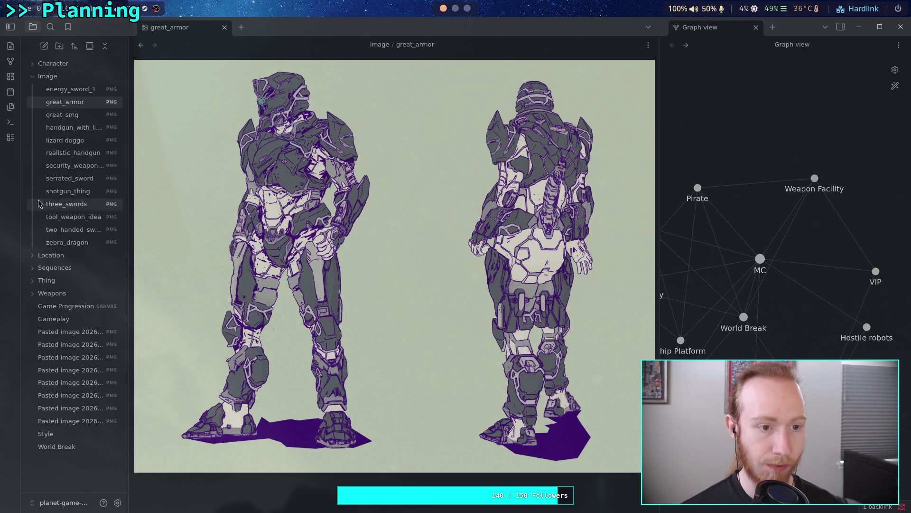
pyautogui.click(33, 76)
pyautogui.click(62, 166)
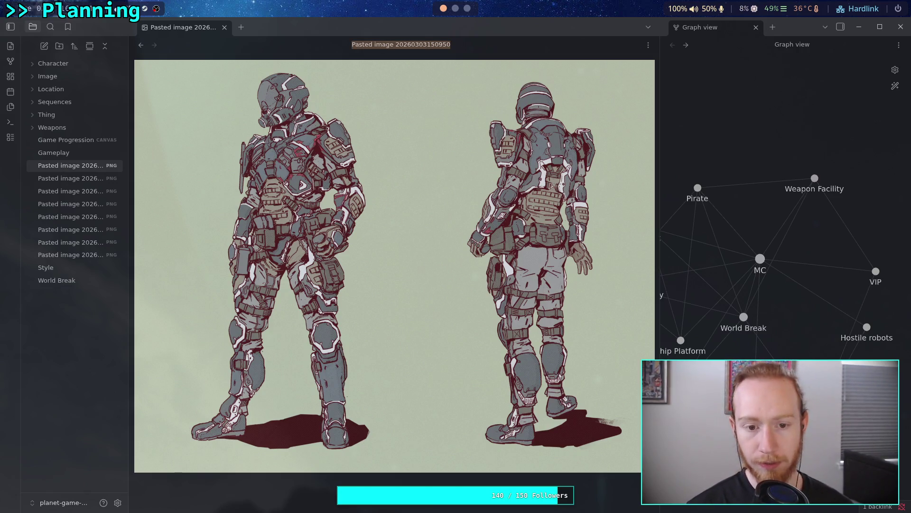
pyautogui.write('armor_')
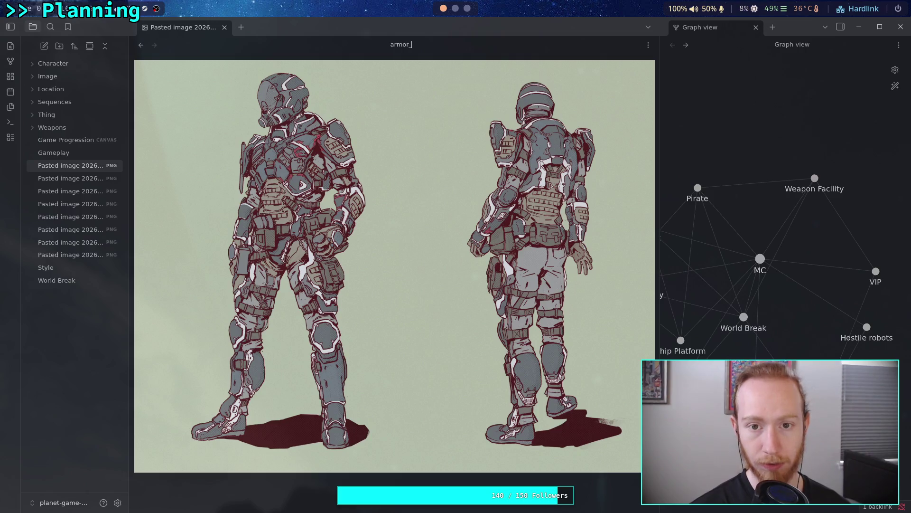
pyautogui.write('nice_h')
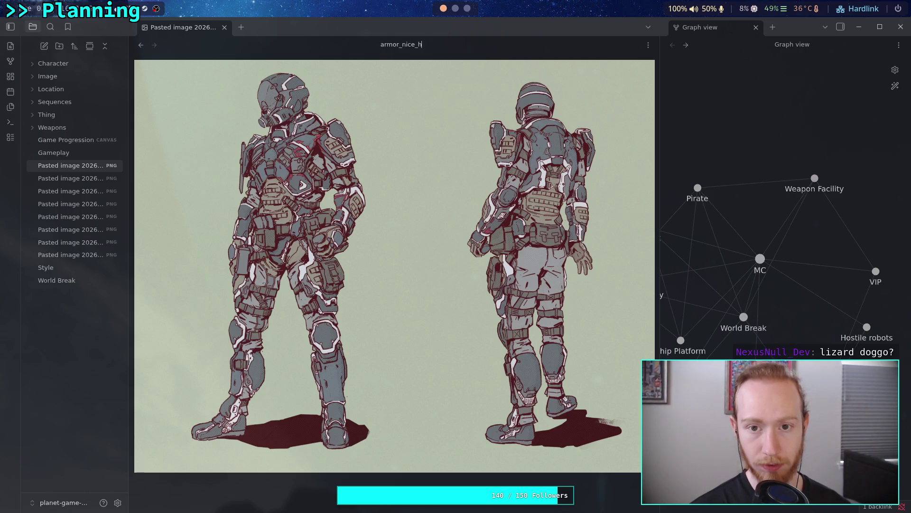
pyautogui.write('elmet')
pyautogui.press('Return')
pyautogui.moveTo(67, 140); pyautogui.dragTo(60, 80)
# Review the lizard doggo image in Image and the Animal note that embeds it
pyautogui.click(71, 165)
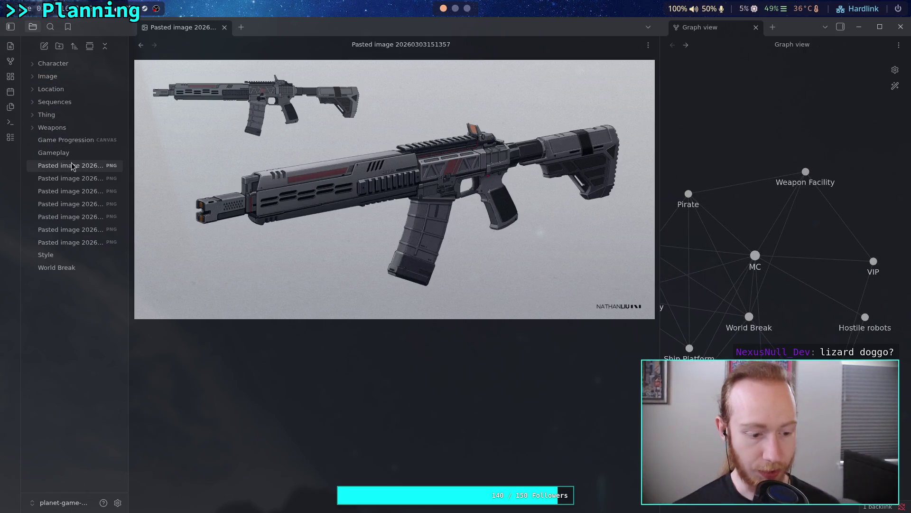
pyautogui.click(48, 76)
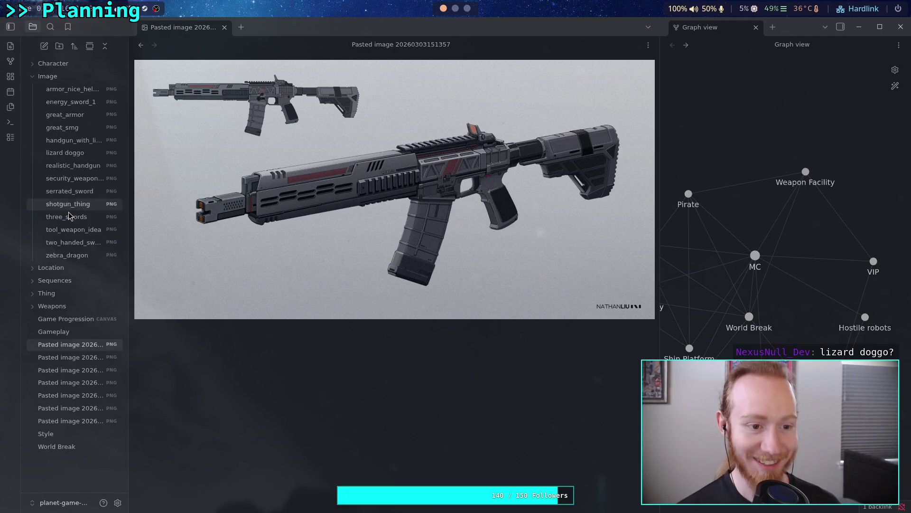
pyautogui.click(66, 152)
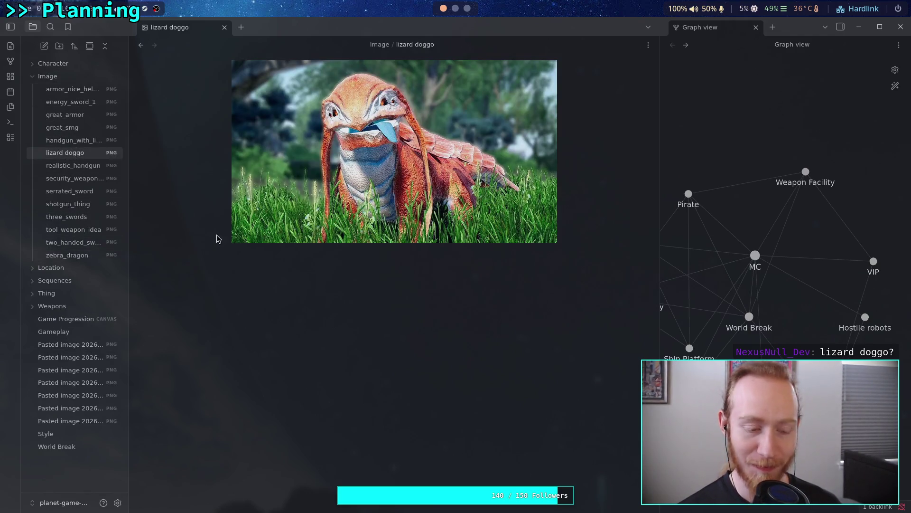
pyautogui.click(29, 294)
pyautogui.click(29, 294)
pyautogui.click(40, 64)
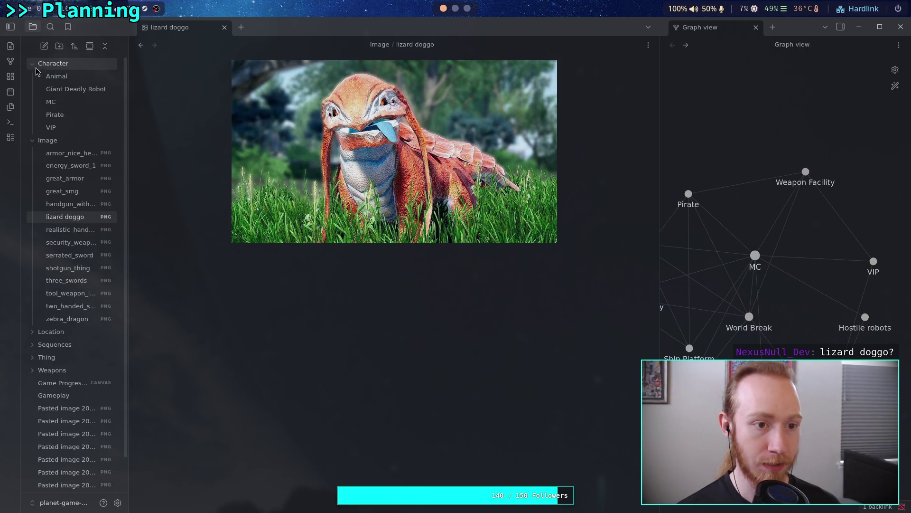
pyautogui.click(57, 78)
pyautogui.scroll(-10, 295, 265)
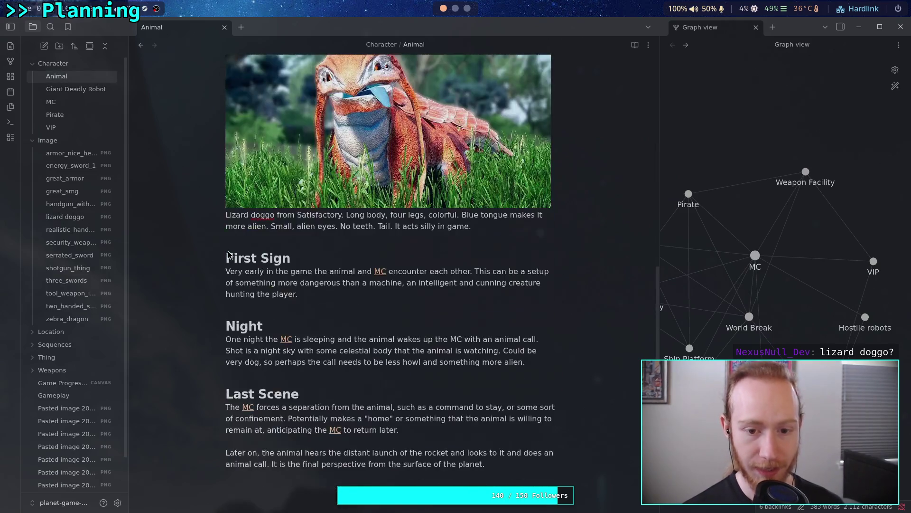
pyautogui.moveTo(481, 341); pyautogui.dragTo(148, 192)
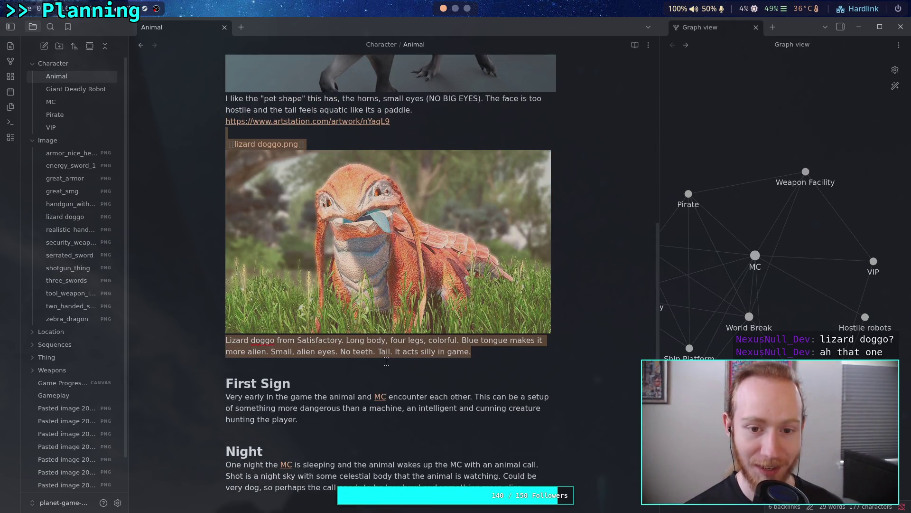
pyautogui.click(489, 354)
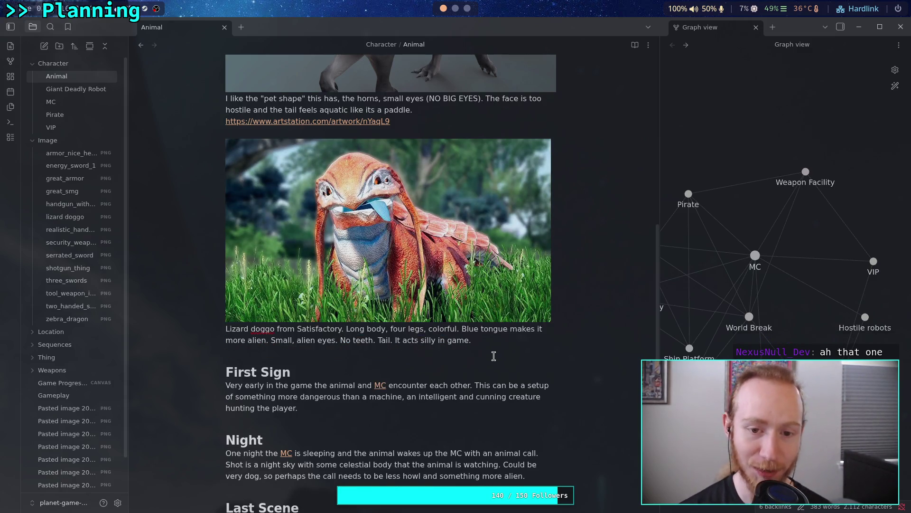
# Collapse the Character and Image folders and open the first pasted rifle image
pyautogui.click(31, 64)
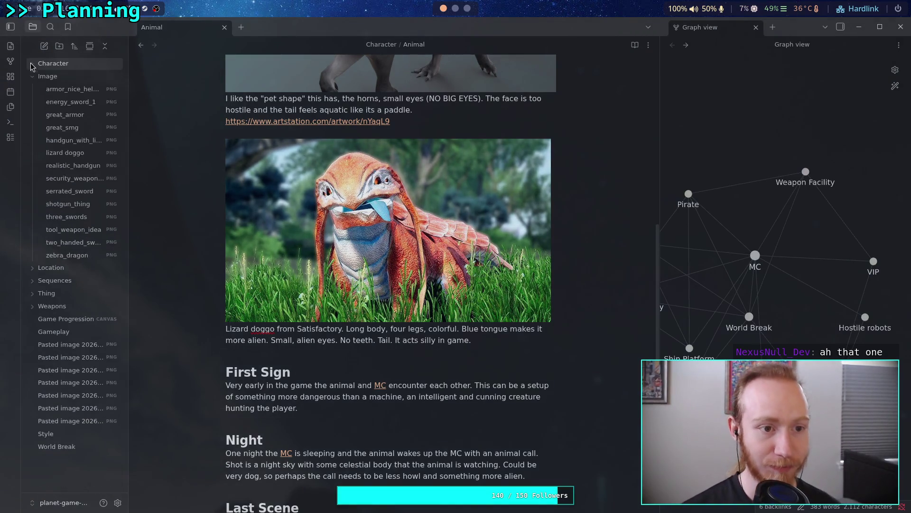
pyautogui.click(50, 76)
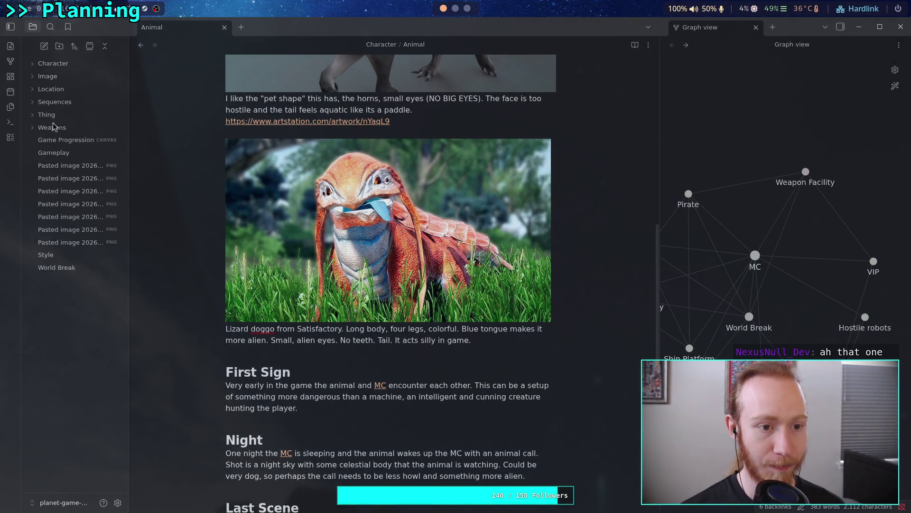
pyautogui.click(67, 166)
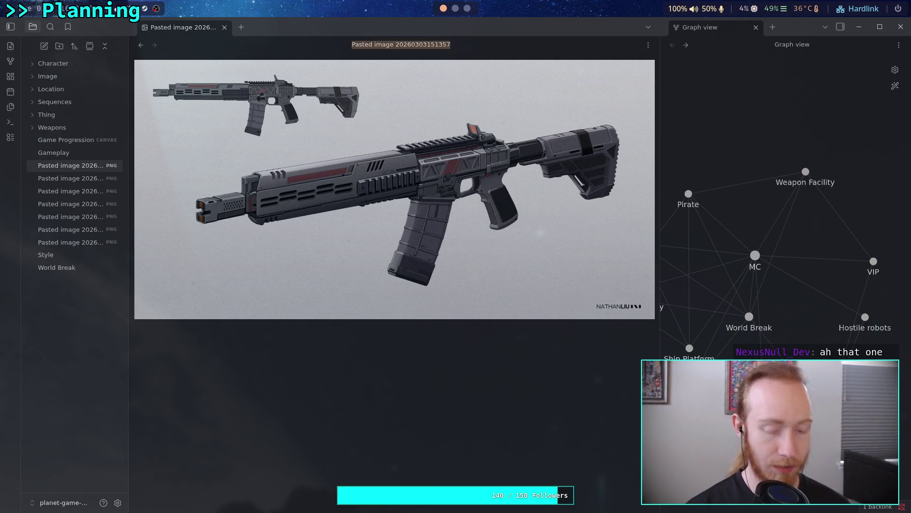
# Rename the rifle image to modern_future_rifle and file it in Image
pyautogui.click(401, 44)
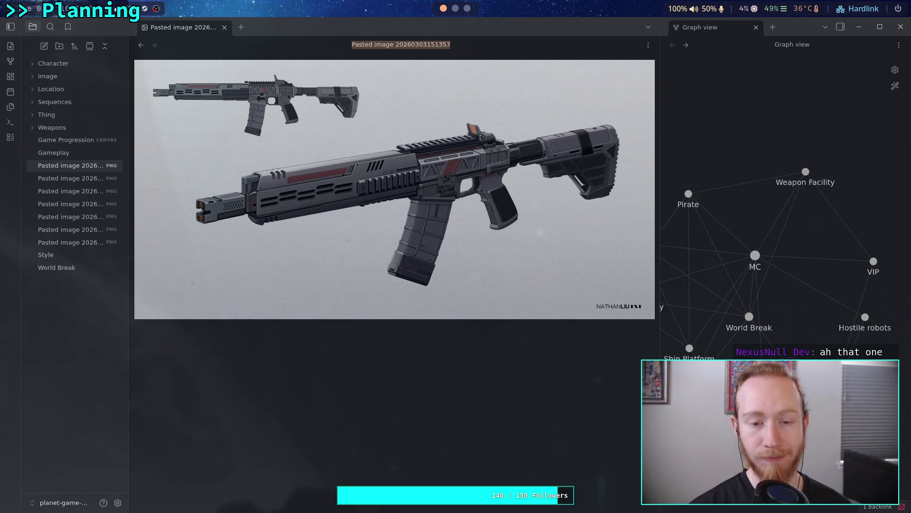
pyautogui.write('modern ')
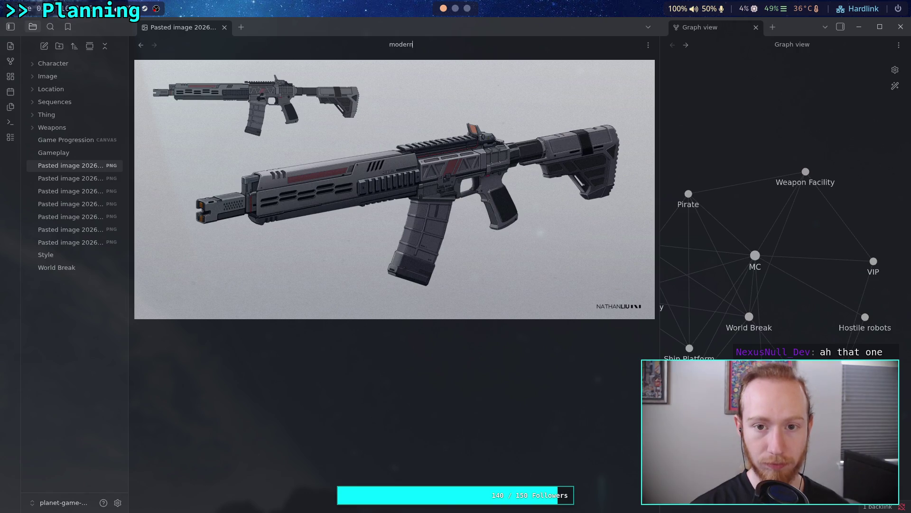
pyautogui.write('futur')
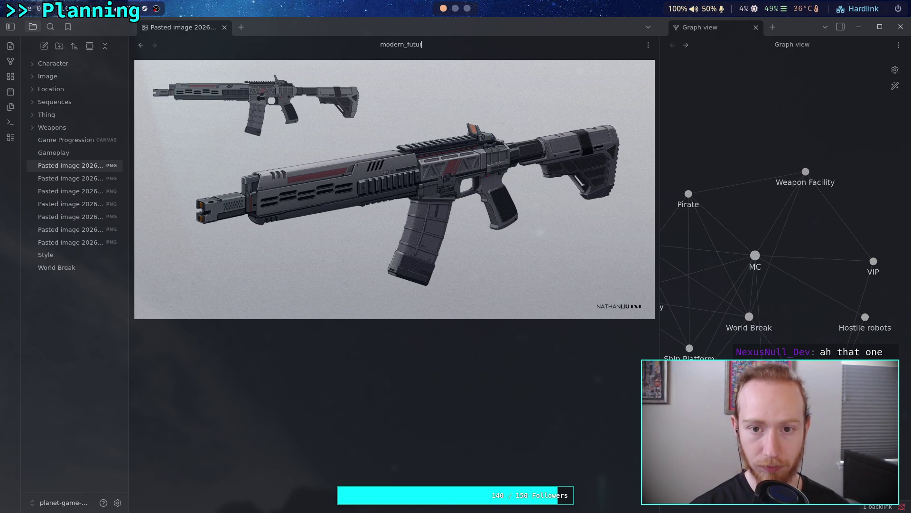
pyautogui.write('e_rifle')
pyautogui.press('Return')
pyautogui.moveTo(55, 167); pyautogui.dragTo(50, 76)
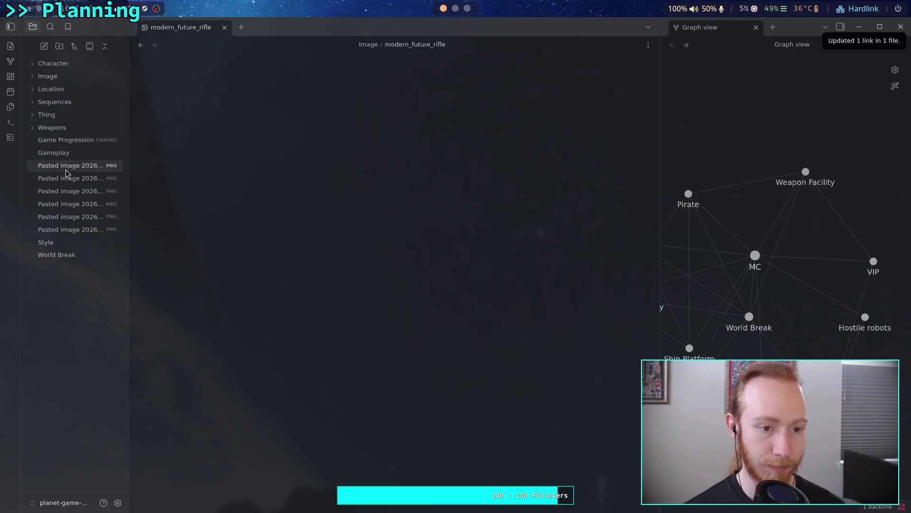
# Rename the hook weapon image to lightbulb_sword and move it into Image
pyautogui.click(66, 171)
pyautogui.press('F2')
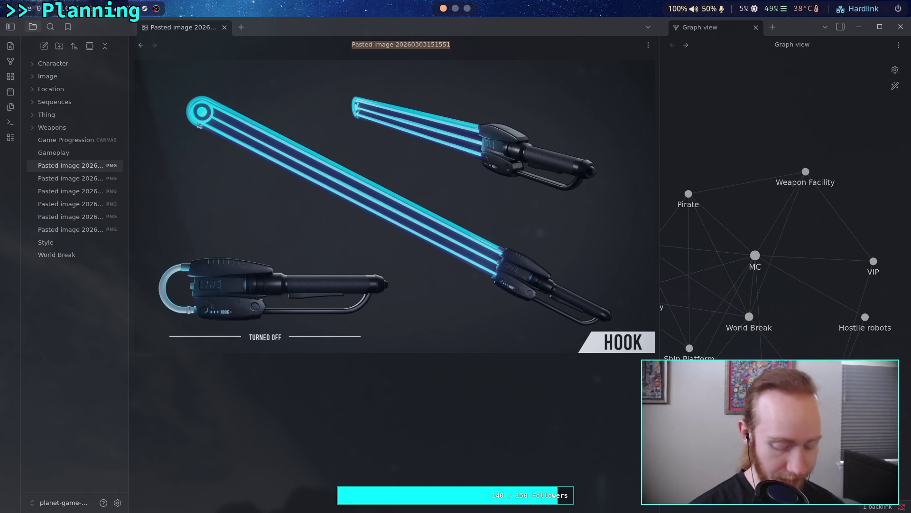
pyautogui.write('lightbulb')
pyautogui.write('_swa')
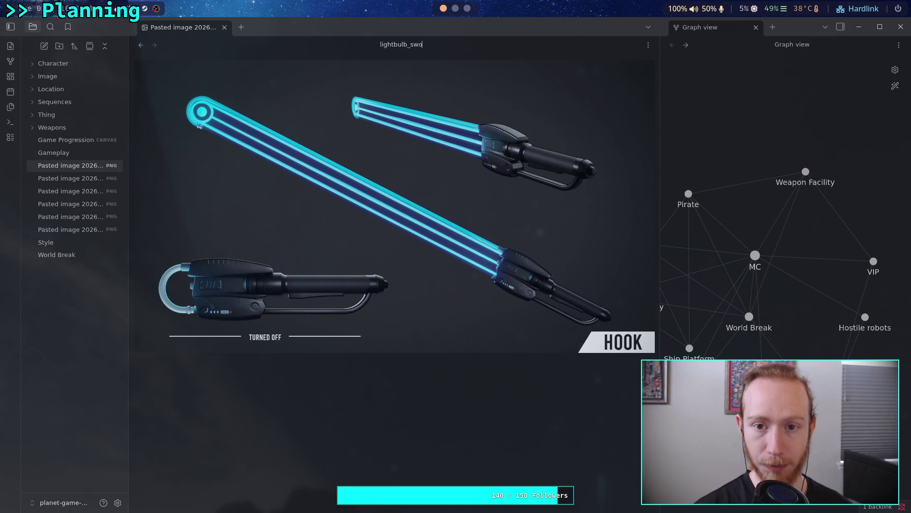
pyautogui.write('rd')
pyautogui.press('Return')
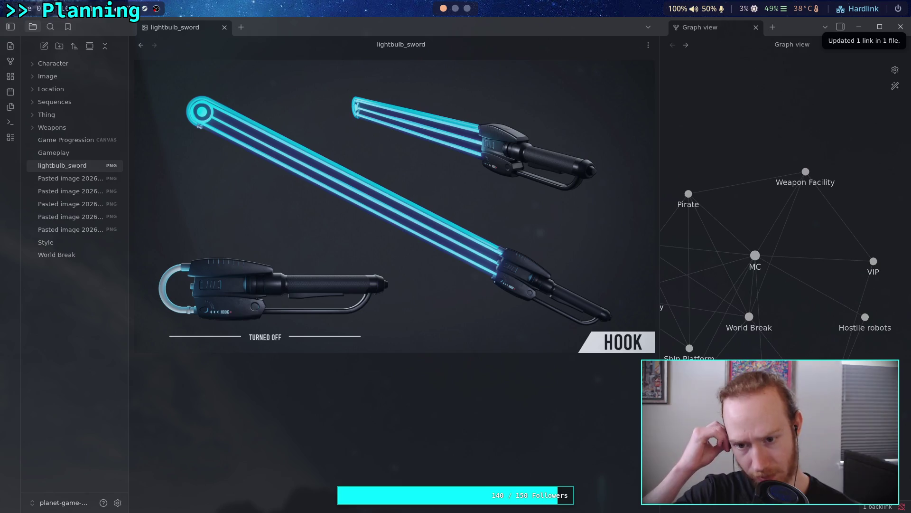
pyautogui.moveTo(51, 165); pyautogui.dragTo(48, 76)
# Rename the next rifle image to great_rifle_concept and move it into Image
pyautogui.click(76, 170)
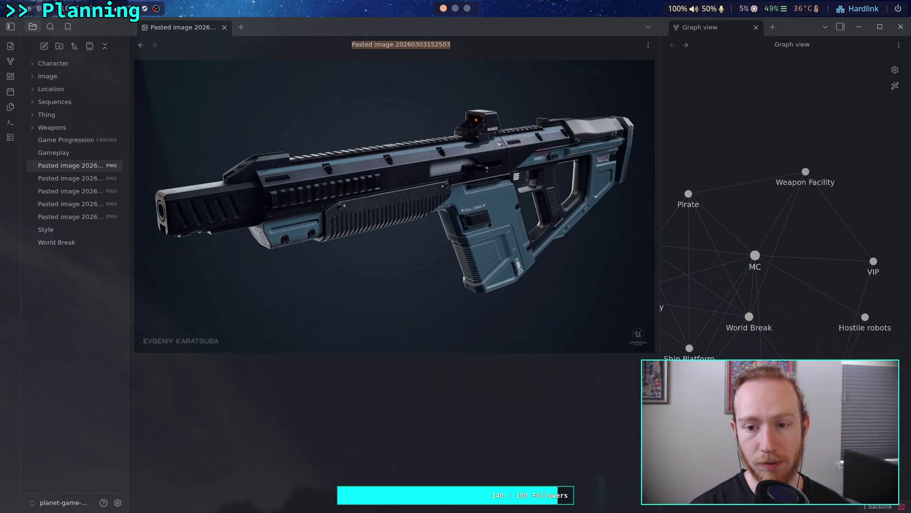
pyautogui.write('crea')
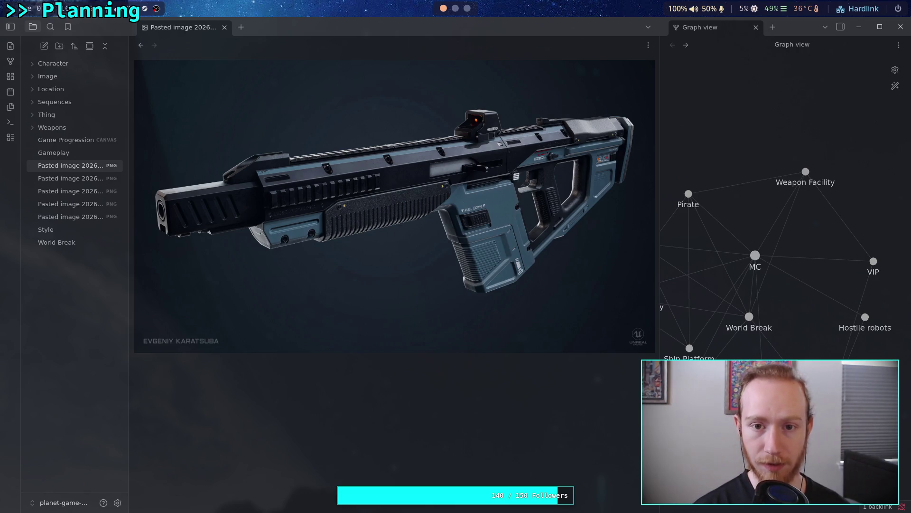
pyautogui.write('gf')
pyautogui.press('BackSpace')
pyautogui.write('reat')
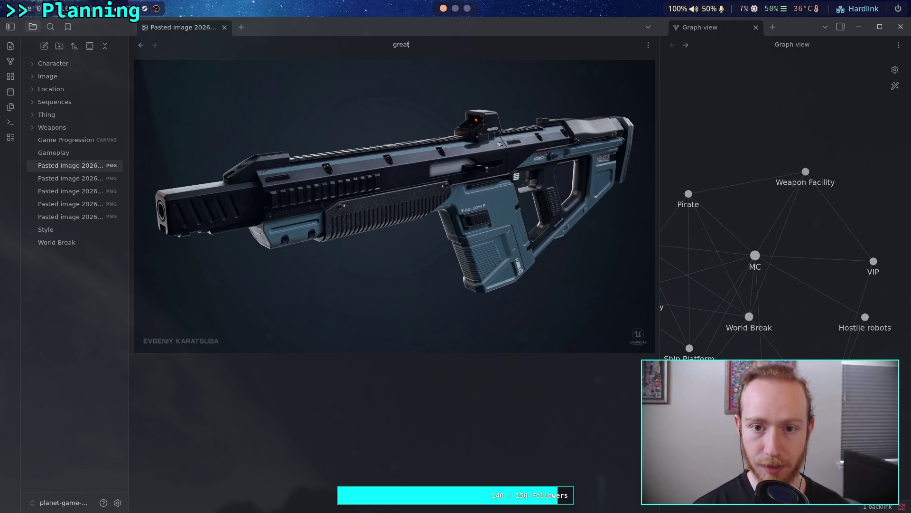
pyautogui.write('_rifle_')
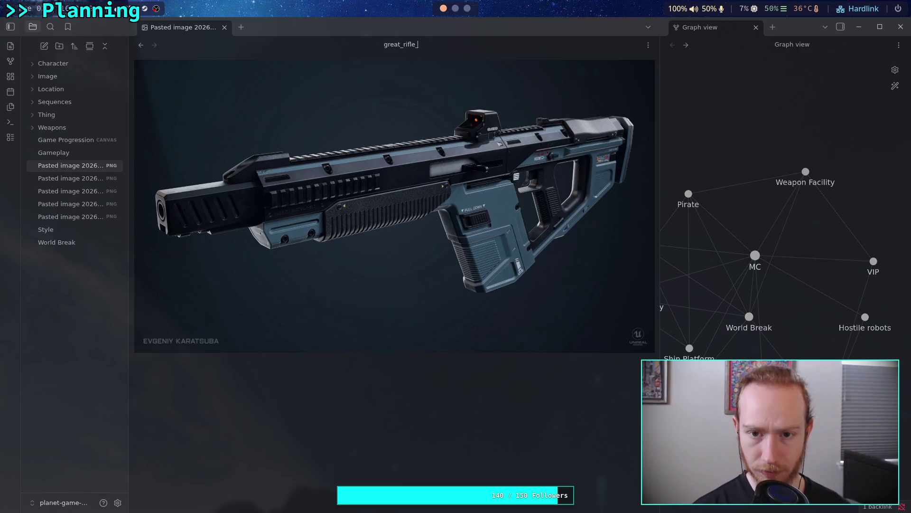
pyautogui.write('concept')
pyautogui.press('Return')
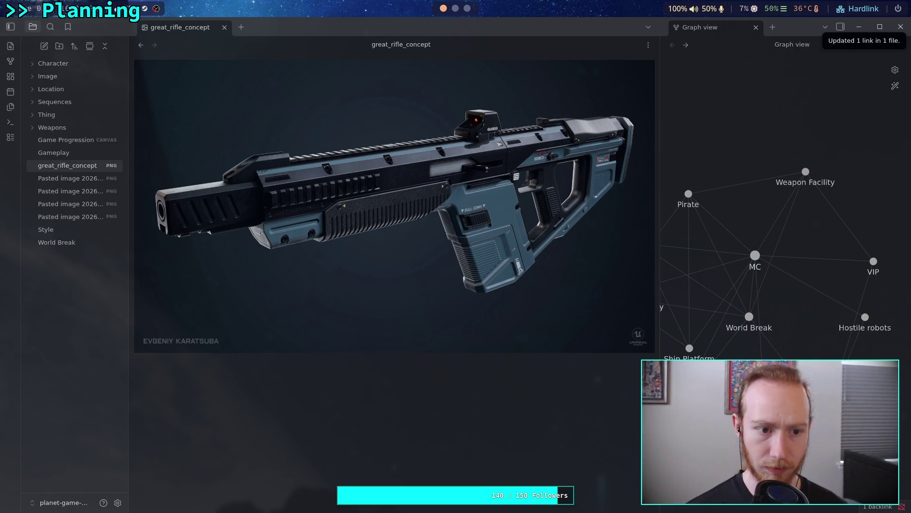
pyautogui.moveTo(64, 165); pyautogui.dragTo(68, 81)
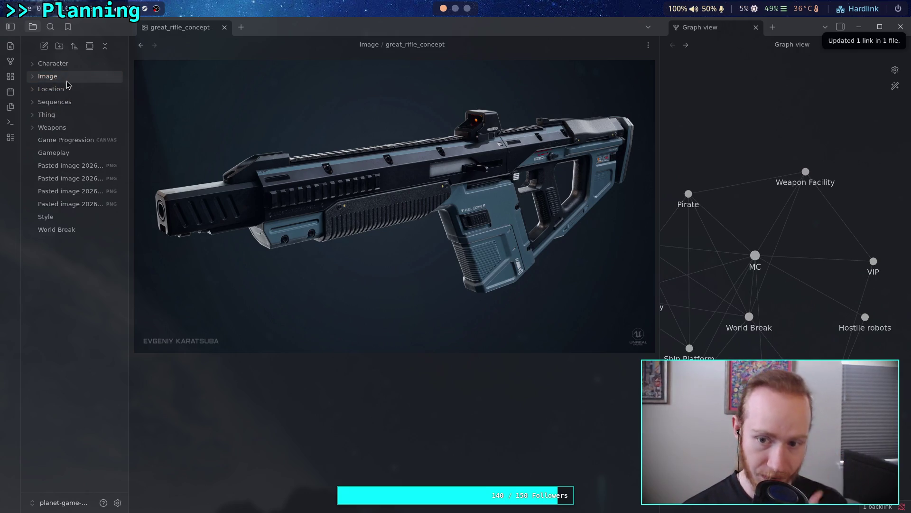
pyautogui.click(72, 152)
# Rename the pistol image to decent_handgun and file it in Image
pyautogui.click(74, 166)
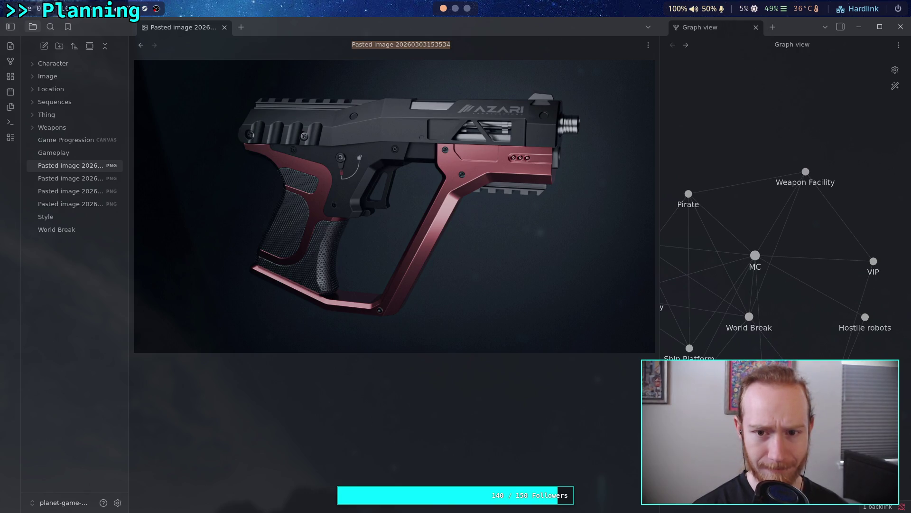
pyautogui.write('coo')
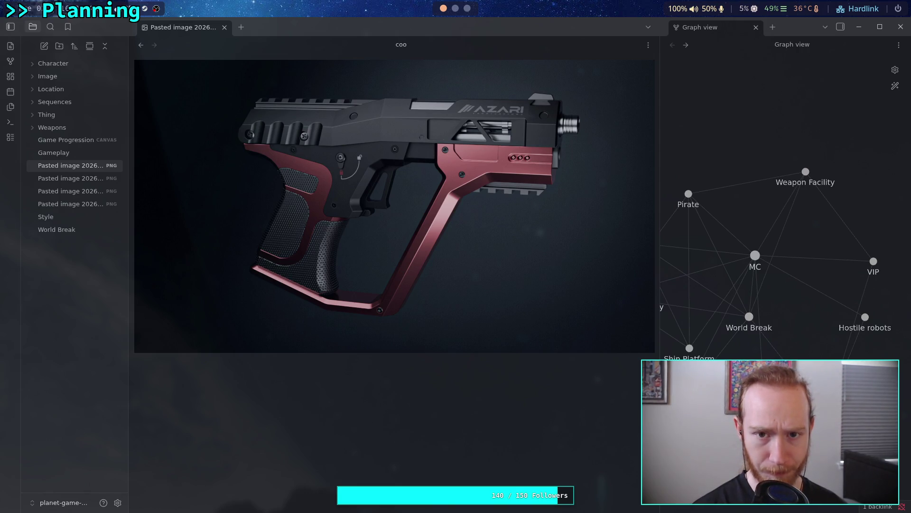
pyautogui.write('cent ')
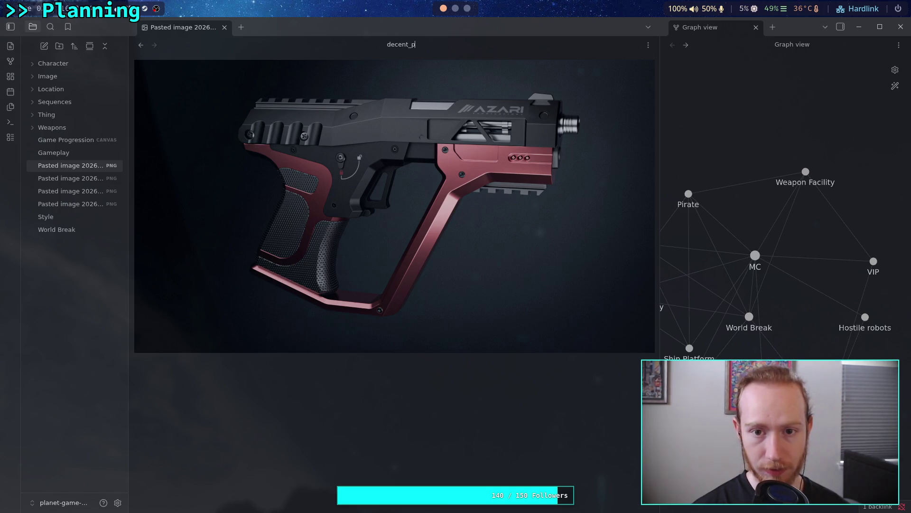
pyautogui.write('handgun')
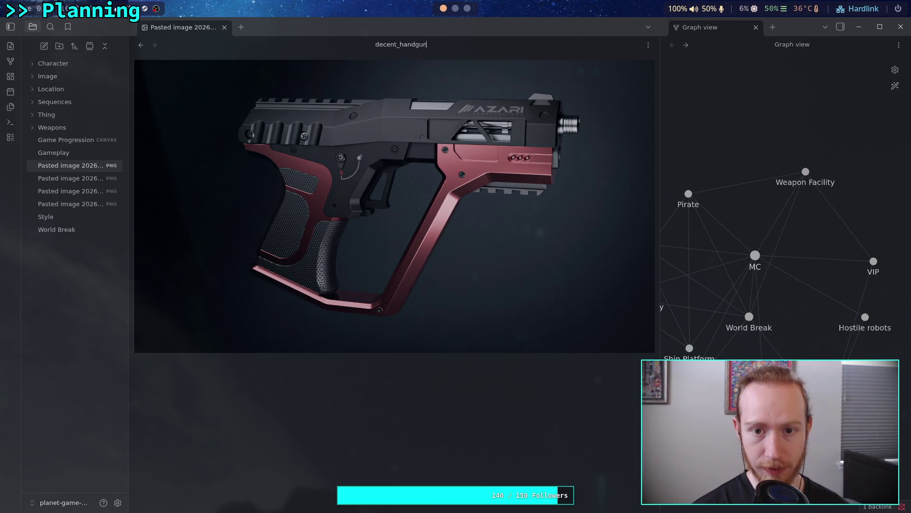
pyautogui.press('Return')
pyautogui.moveTo(48, 143); pyautogui.dragTo(59, 78)
# Rename the next pasted image to crazy_gun and file it in Image
pyautogui.click(64, 165)
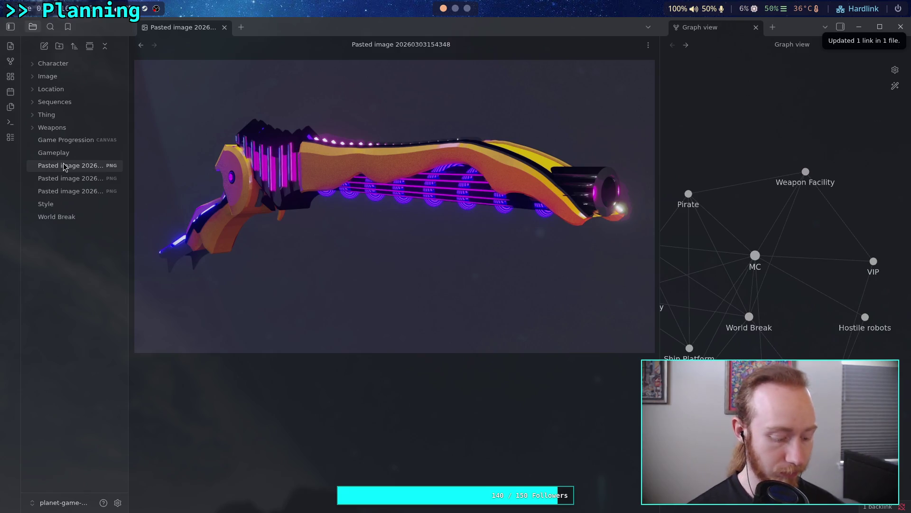
pyautogui.press('F2')
pyautogui.write('crazy_gun')
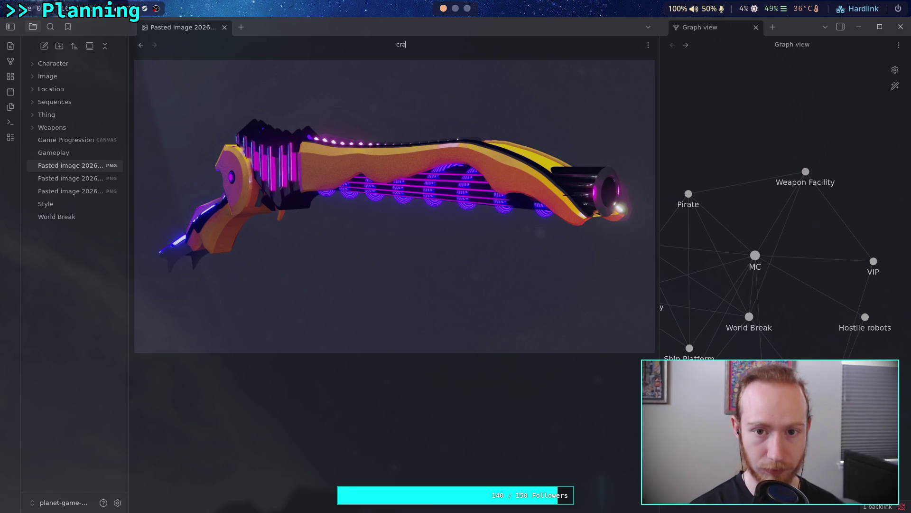
pyautogui.press('Return')
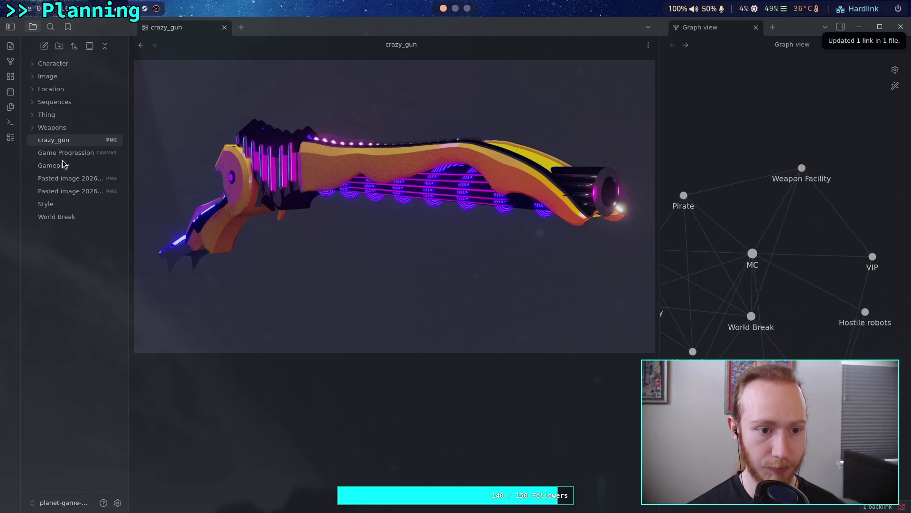
pyautogui.moveTo(55, 141); pyautogui.dragTo(64, 89)
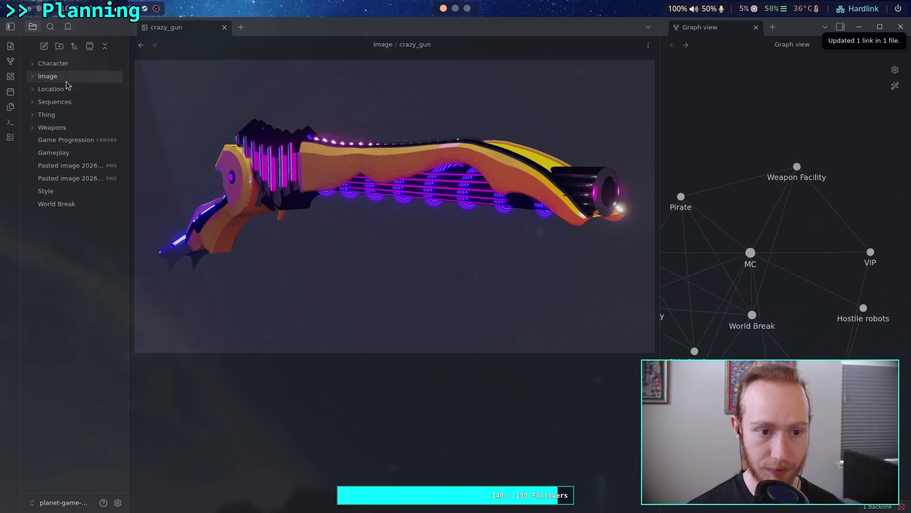
# Rename the bazooka image to bazooka and move it into Image
pyautogui.click(66, 169)
pyautogui.click(402, 44)
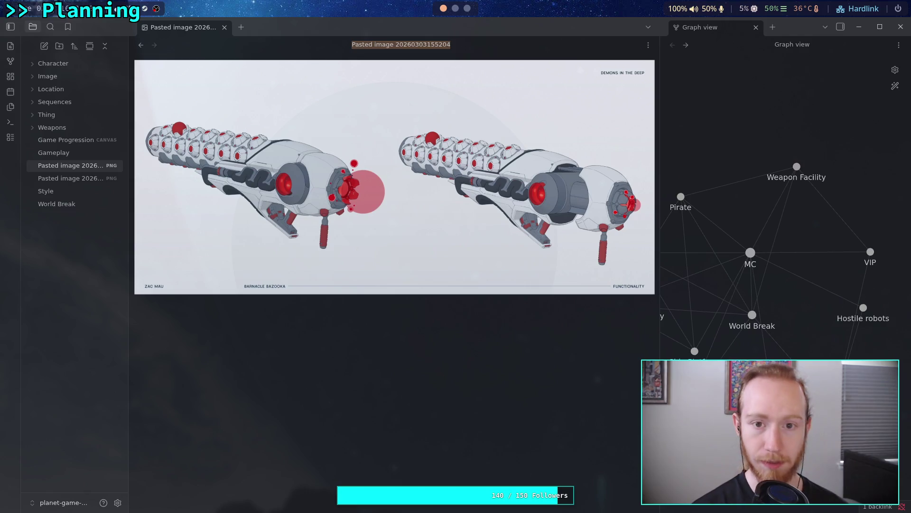
pyautogui.write('bazooka')
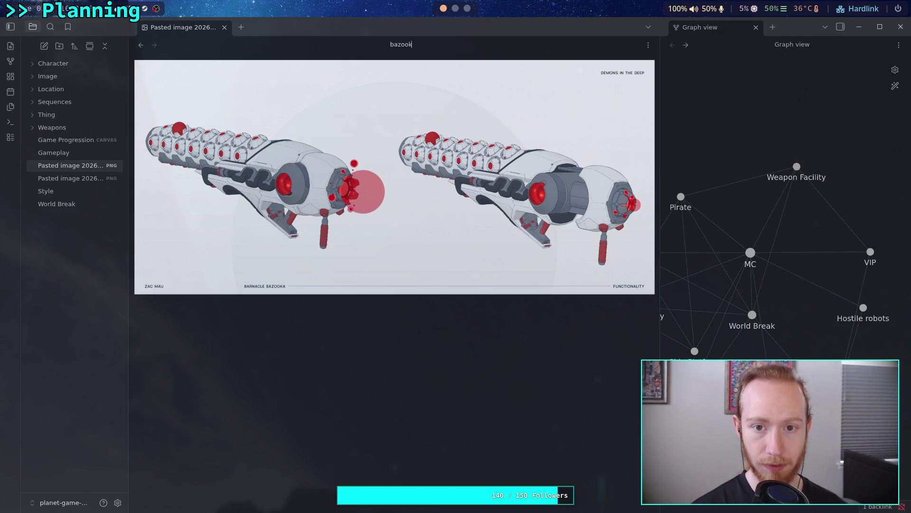
pyautogui.press('Return')
pyautogui.moveTo(62, 140); pyautogui.dragTo(60, 86)
# Open the last pasted image, the Frostbite rifle, and begin renaming it
pyautogui.click(63, 166)
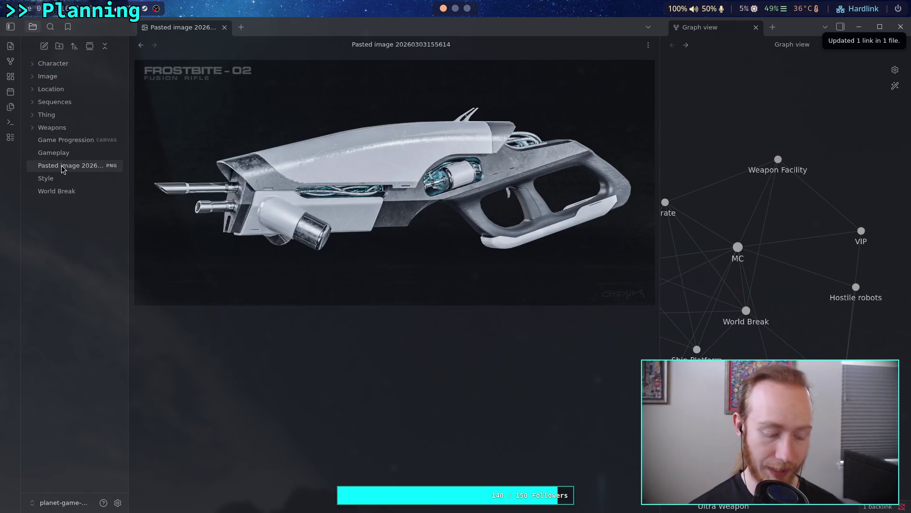
pyautogui.press('F2')
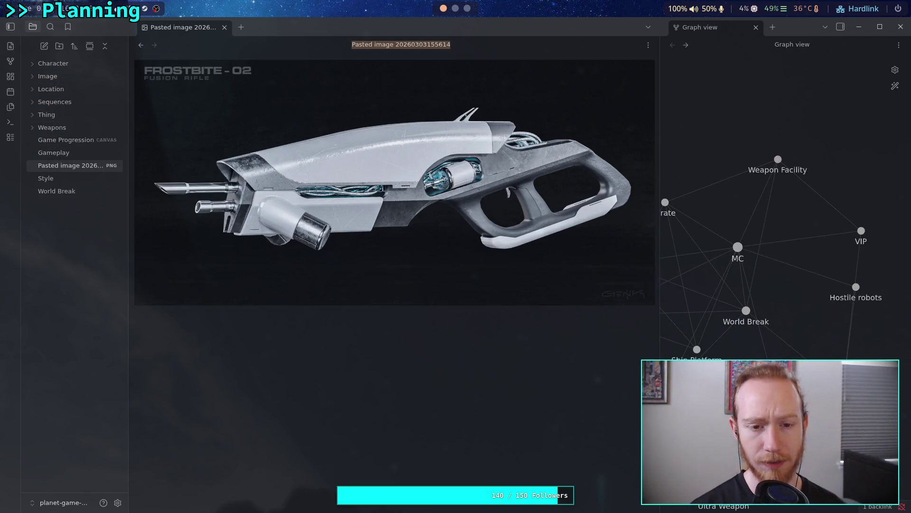
pyautogui.press('super+2')
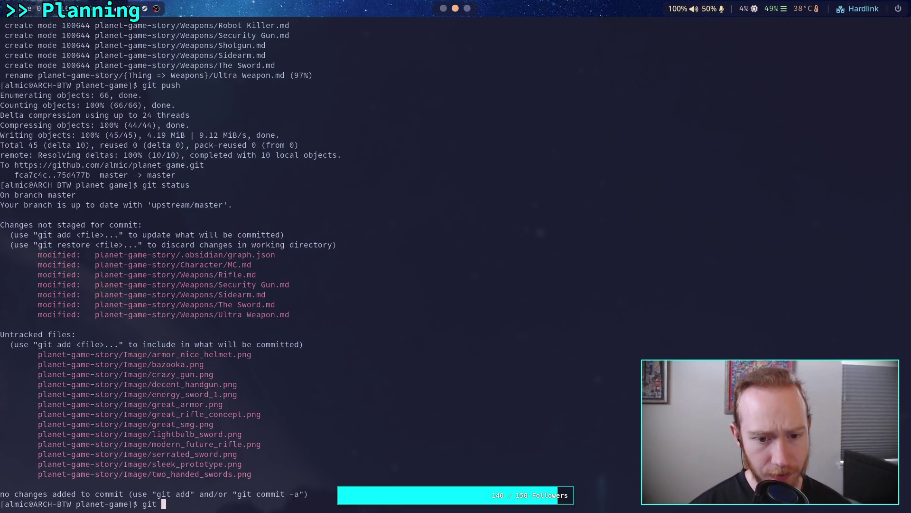
# Run git add ., unstage the .obsidian folder, then check git status and the staged diff
pyautogui.write('add .')
pyautogui.press('Return')
pyautogui.write('git')
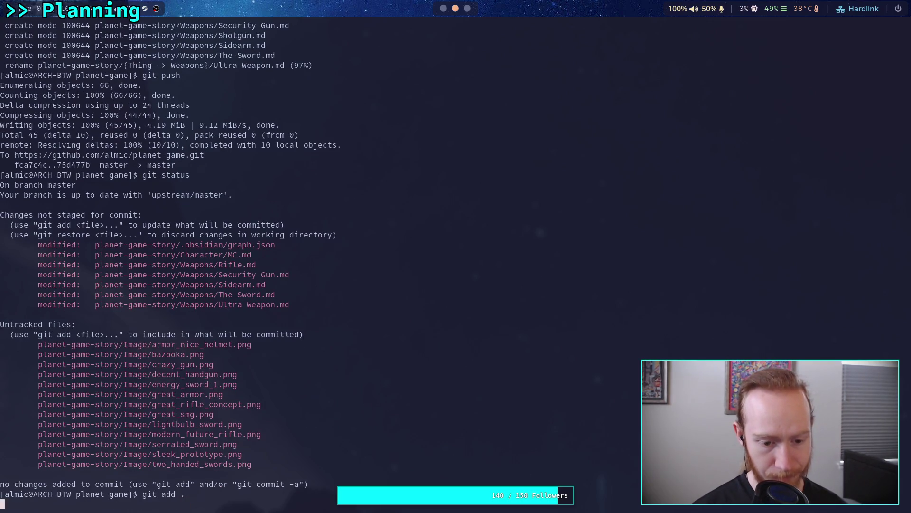
pyautogui.write(' restore ')
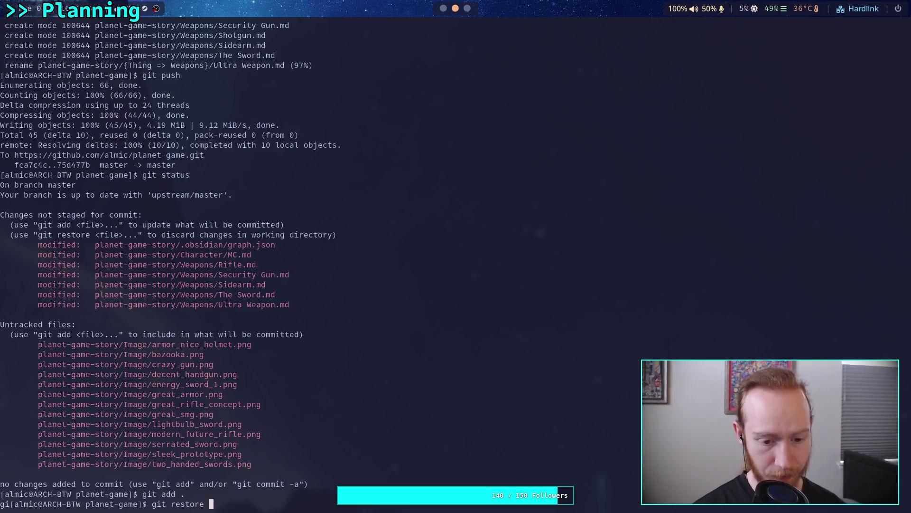
pyautogui.write('--staged pl')
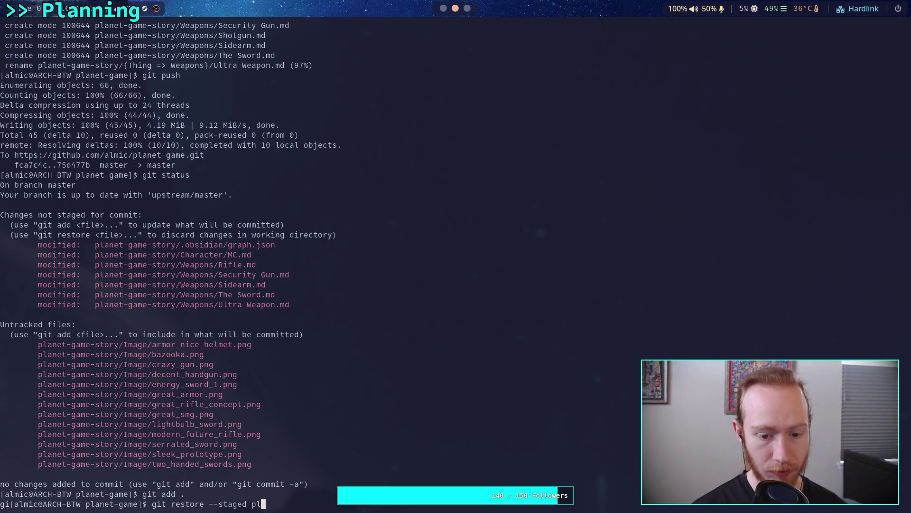
pyautogui.write('anet-game-story/Image/')
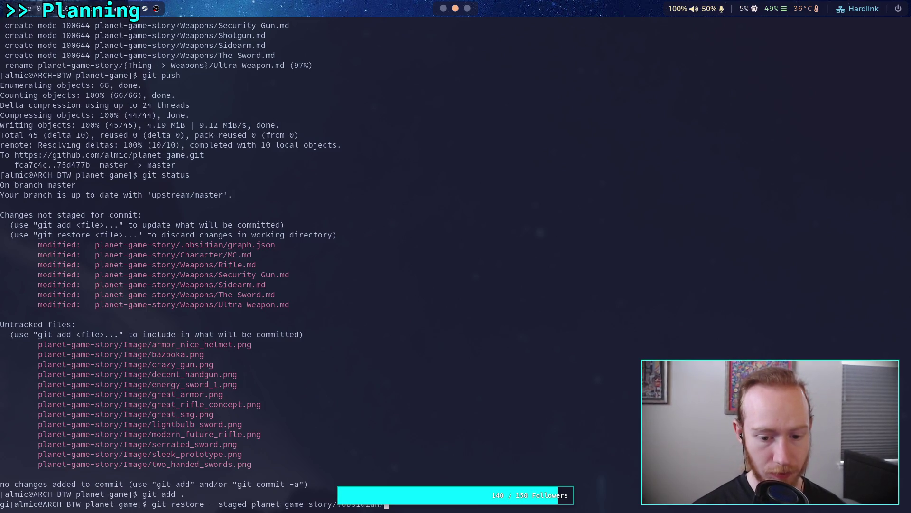
pyautogui.press('Return')
pyautogui.write('git status')
pyautogui.press('Return')
pyautogui.write('git diff --sta')
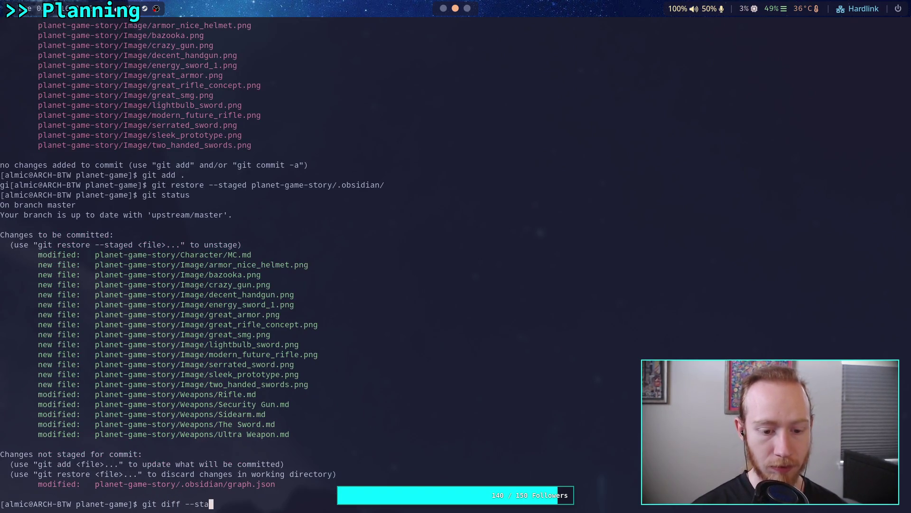
pyautogui.write('ged')
pyautogui.press('Return')
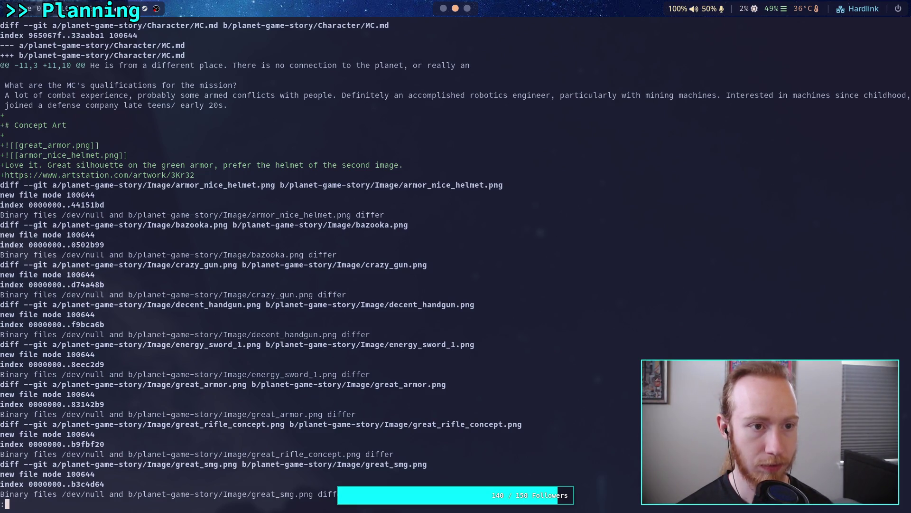
# Page through the staged diff to its end, then back to the Rifle and Sidearm changes
pyautogui.press('space')
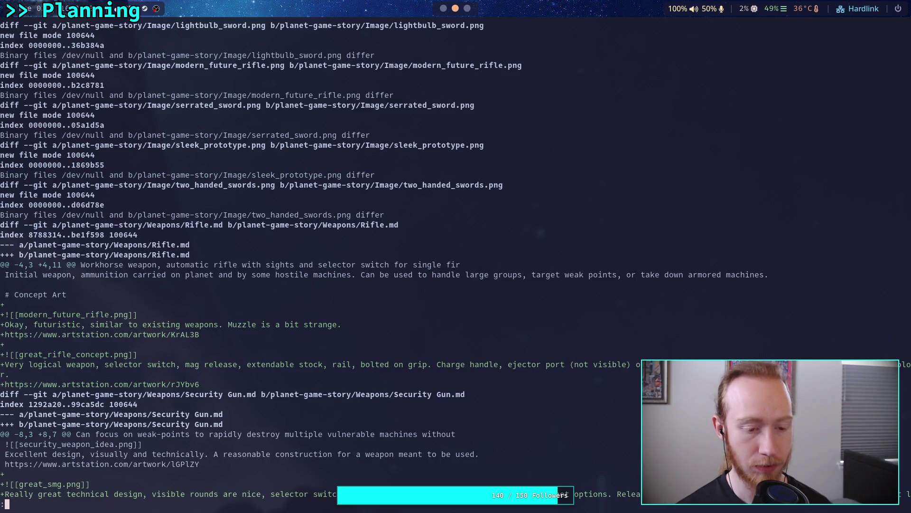
pyautogui.press('q')
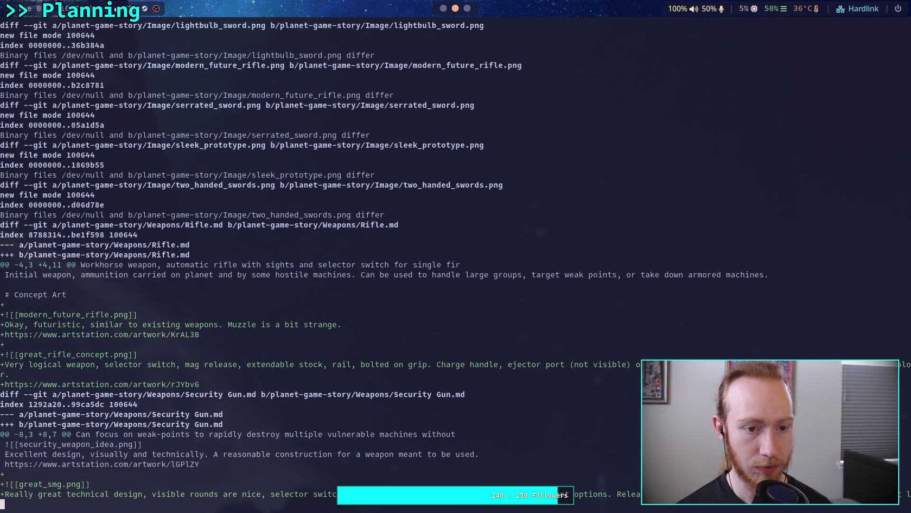
pyautogui.press('space')
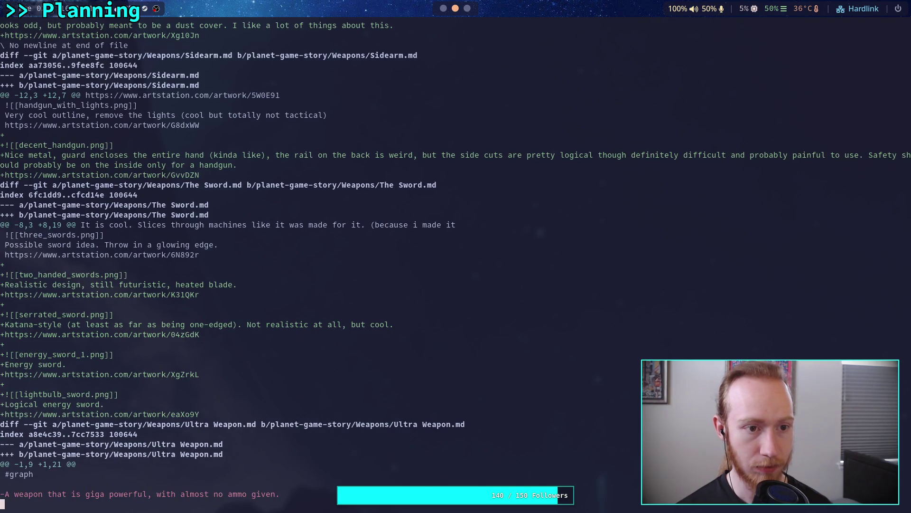
pyautogui.press('space')
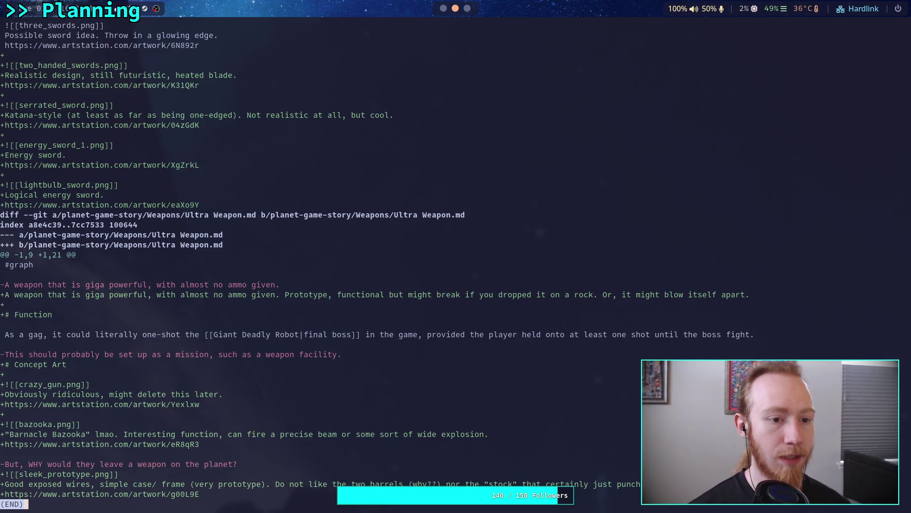
pyautogui.press('b')
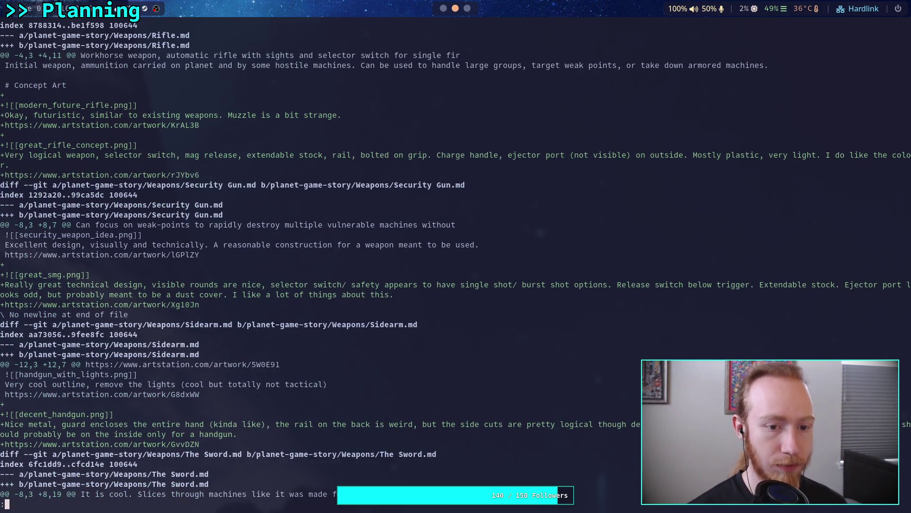
pyautogui.press('super+1')
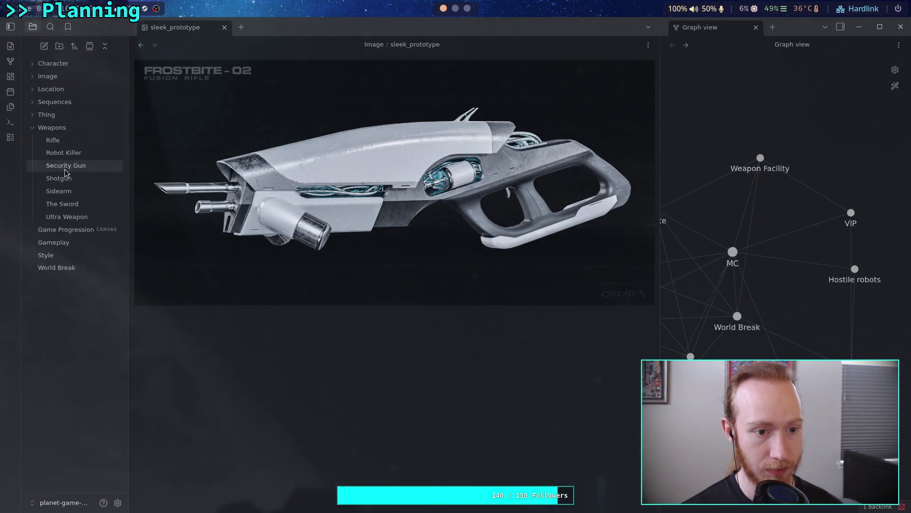
# Add a newline after the final URL in the Security Gun note, then type git add . in the terminal
pyautogui.click(65, 167)
pyautogui.scroll(-5, 332, 285)
pyautogui.press('Return')
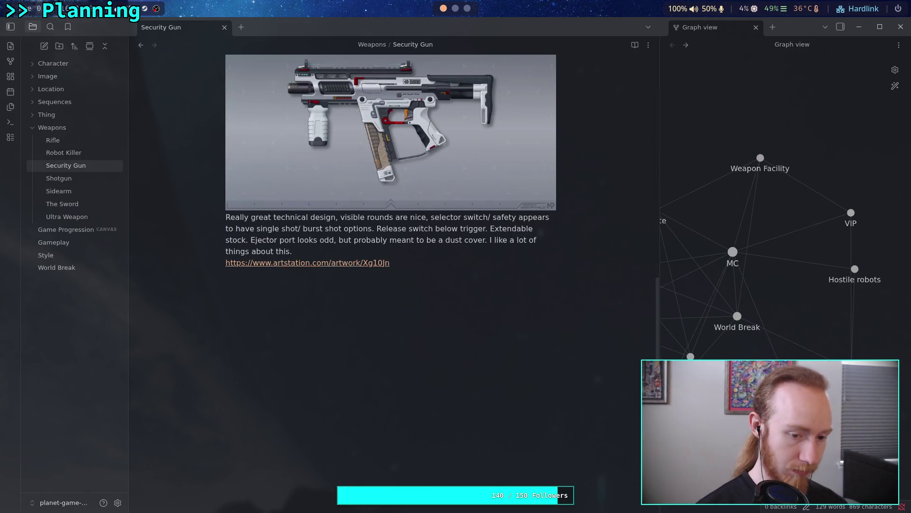
pyautogui.press('super+2')
pyautogui.write('qgit add .')
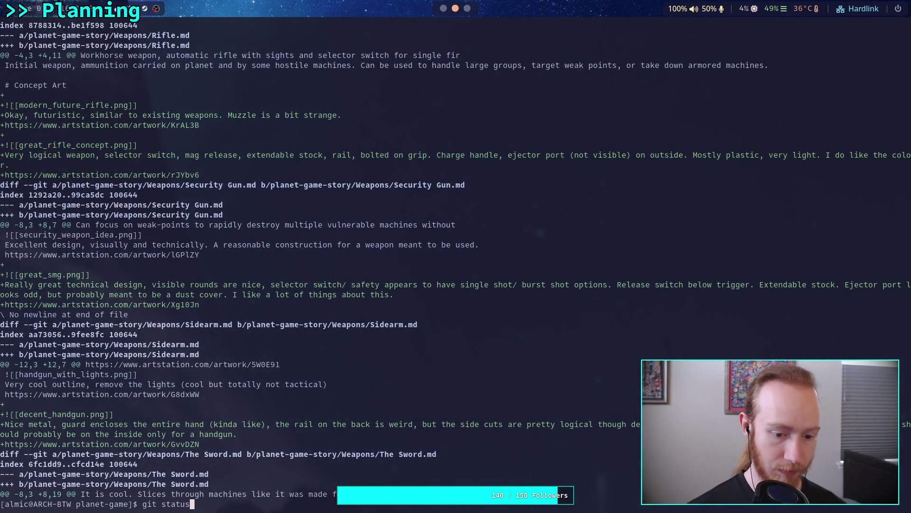
# Correct the pending command to git status and run it
pyautogui.press('BackSpace')
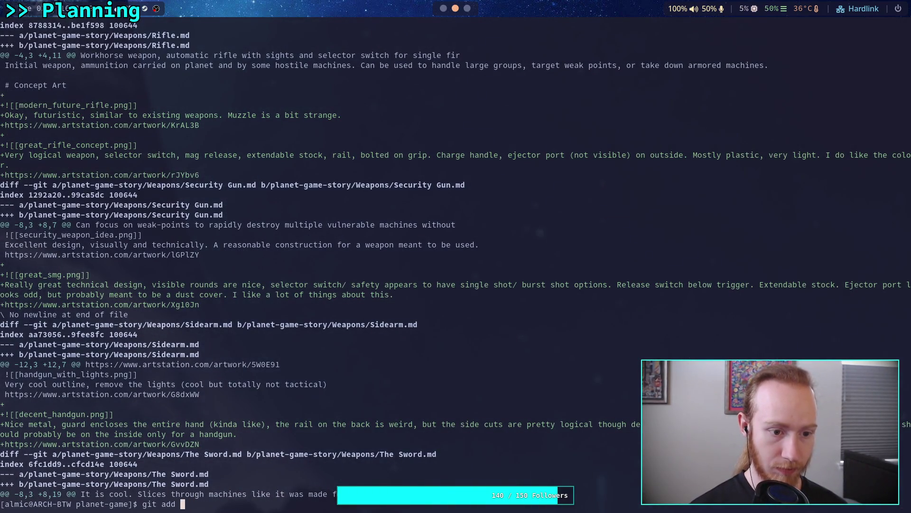
pyautogui.press('BackSpace')
pyautogui.press('BackSpace')
pyautogui.press('BackSpace')
pyautogui.write('staus')
pyautogui.press('BackSpace')
pyautogui.press('BackSpace')
pyautogui.write('tus')
pyautogui.press('Return')
# Stage planet-game-story/Weapons/ and page through git diff --staged to the end
pyautogui.write('git add planet-game-story/Weapons/')
pyautogui.press('Return')
pyautogui.write('git diff --stag')
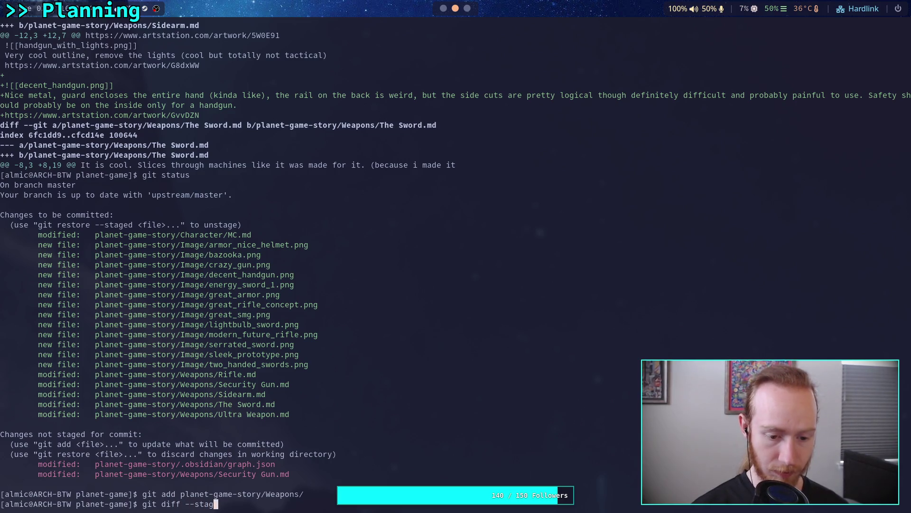
pyautogui.write('ed')
pyautogui.press('Return')
pyautogui.press('space')
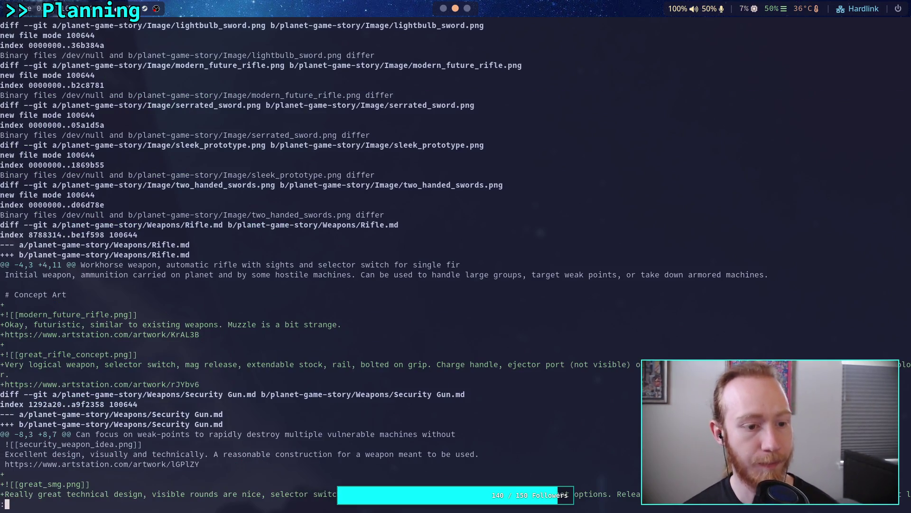
pyautogui.press('space')
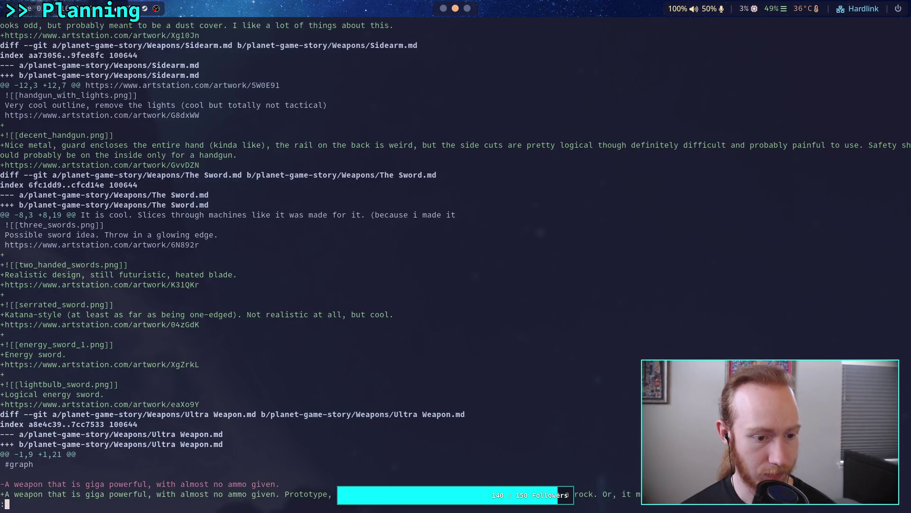
pyautogui.press('space')
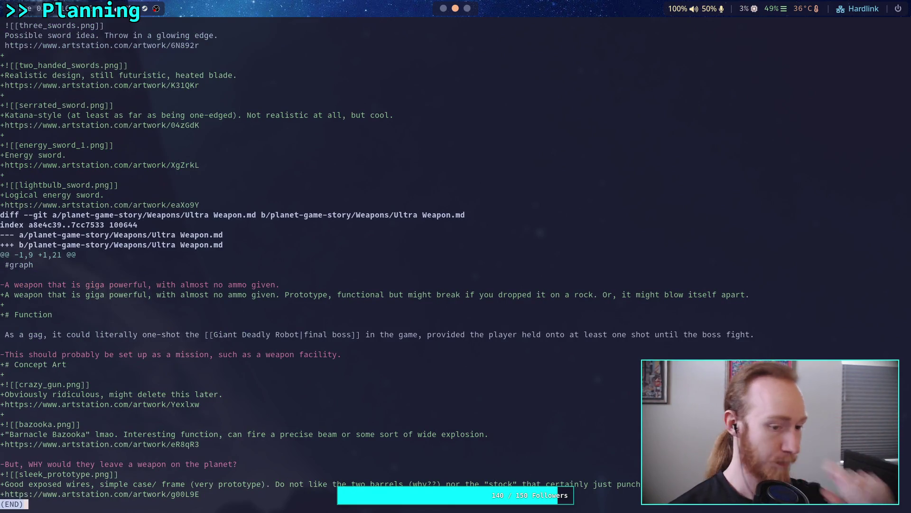
# Check git status again, then run git commit to write the message
pyautogui.write('q')
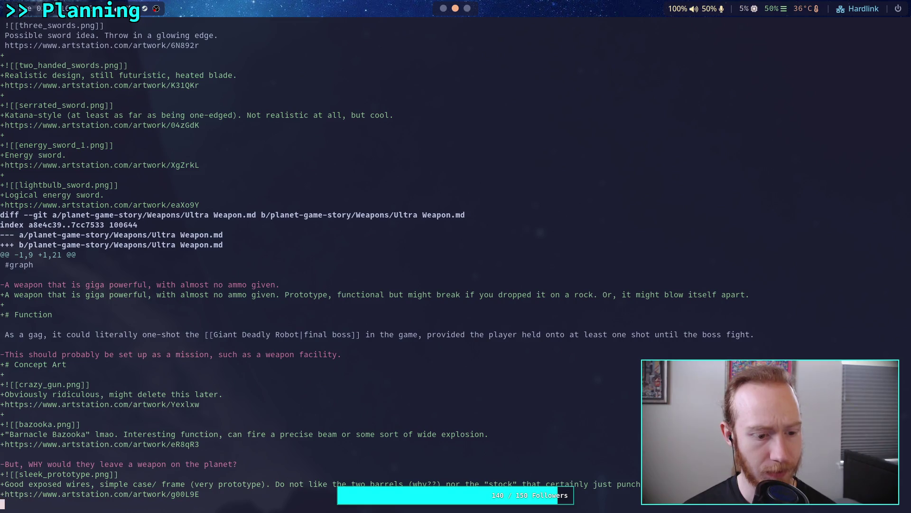
pyautogui.write('git commit')
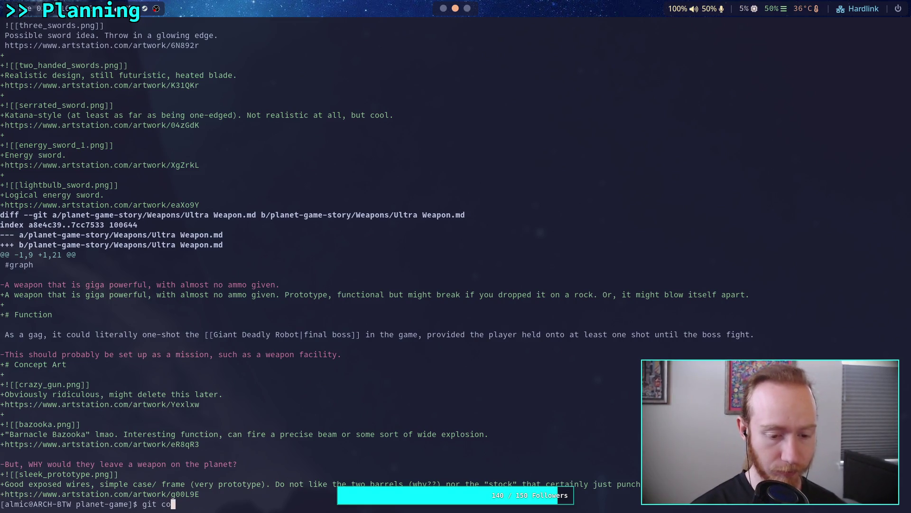
pyautogui.press('BackSpace')
pyautogui.press('BackSpace')
pyautogui.press('BackSpace')
pyautogui.write('status')
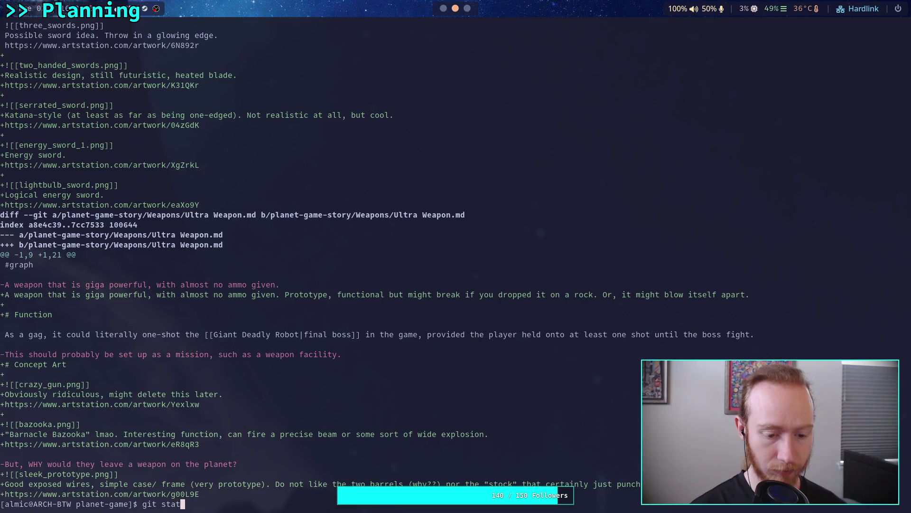
pyautogui.press('Return')
pyautogui.write('git commit')
pyautogui.press('Return')
# Type the commit message and revise it to read 'Add weapon, armor concept art'
pyautogui.write('iAdd weap')
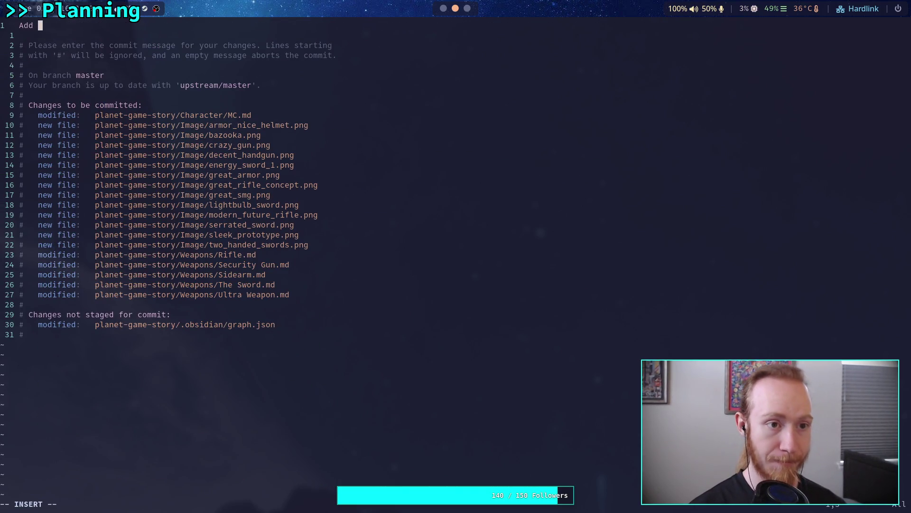
pyautogui.write('on concept art')
pyautogui.press('Escape')
pyautogui.write(':wq')
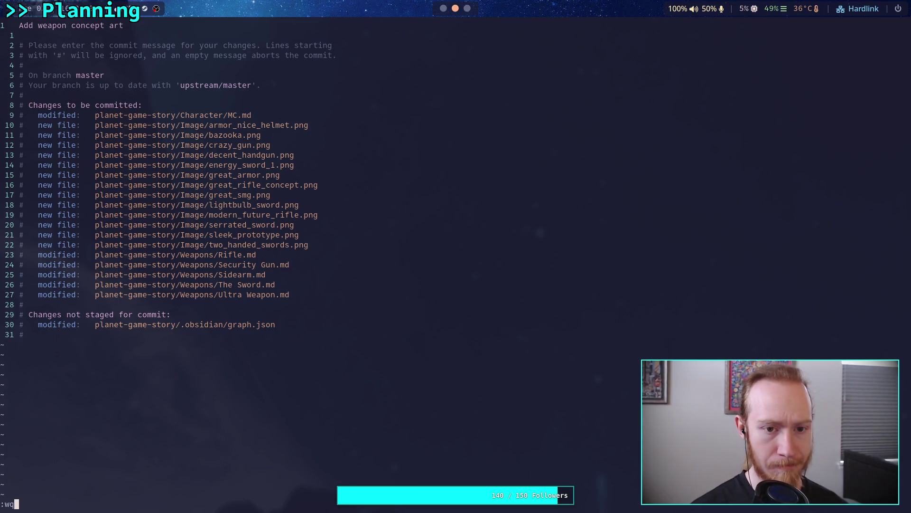
pyautogui.press('Escape')
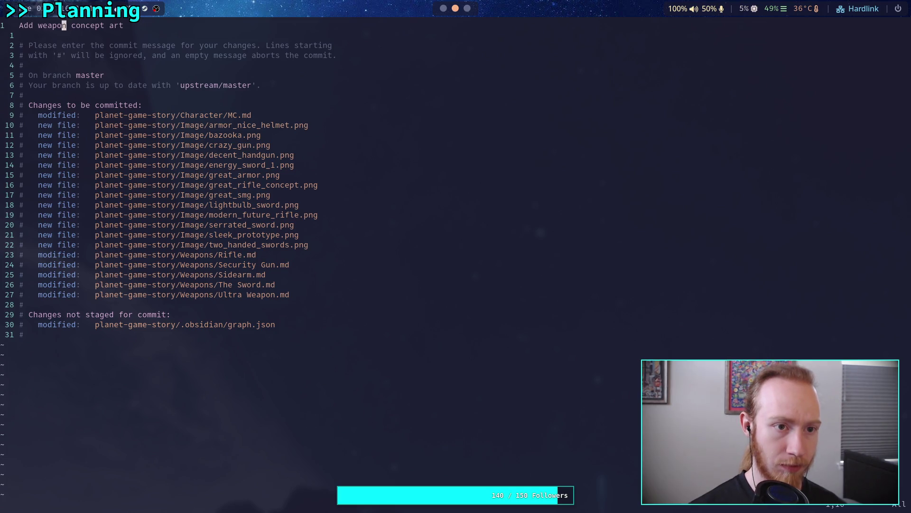
pyautogui.write('apon ,')
pyautogui.press('BackSpace')
pyautogui.press('BackSpace')
pyautogui.write(', pla')
pyautogui.press('BackSpace')
pyautogui.press('BackSpace')
pyautogui.press('BackSpace')
pyautogui.write('character')
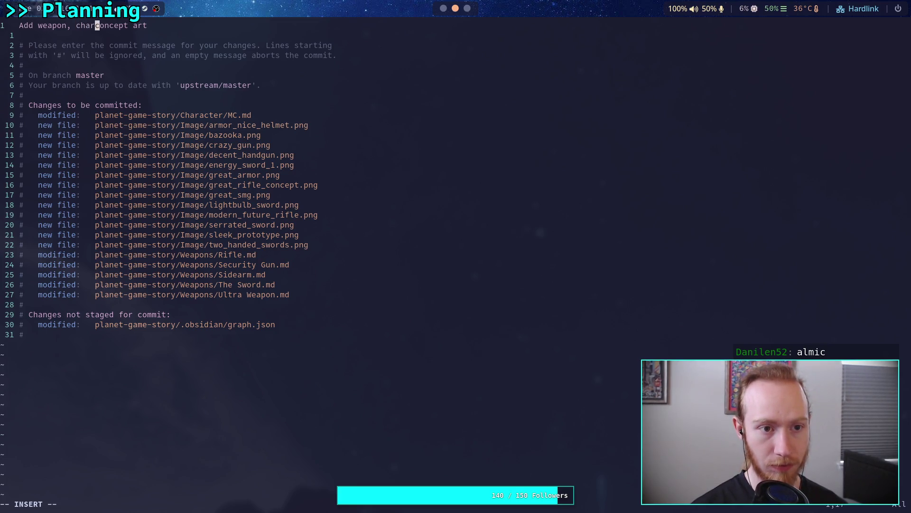
pyautogui.press('BackSpace')
pyautogui.press('BackSpace')
pyautogui.press('BackSpace')
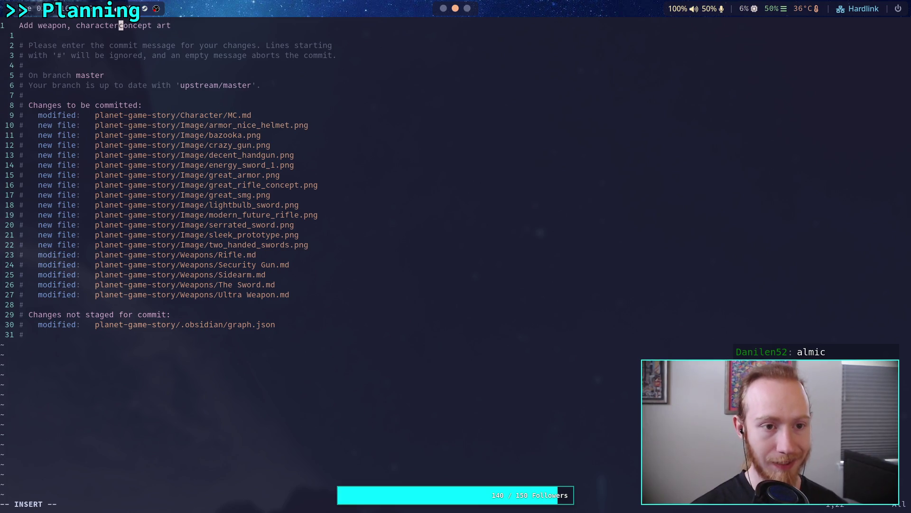
pyautogui.write('armor')
# Save the message and quit Vim with :wq so the commit completes
pyautogui.press('Escape')
pyautogui.write(':m;')
pyautogui.press('BackSpace')
pyautogui.press('BackSpace')
pyautogui.write('wq')
pyautogui.press('Return')
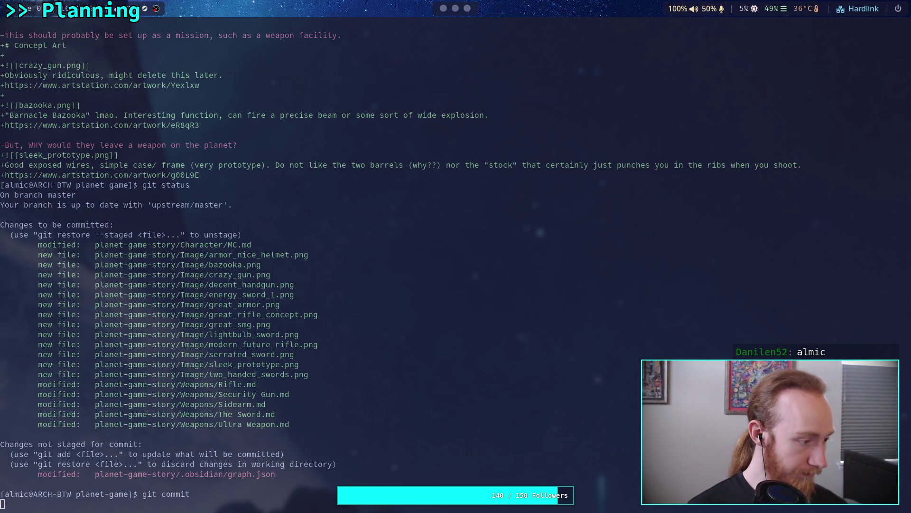
# Run git push to send the concept art commit to the remote master branch
pyautogui.write('git ')
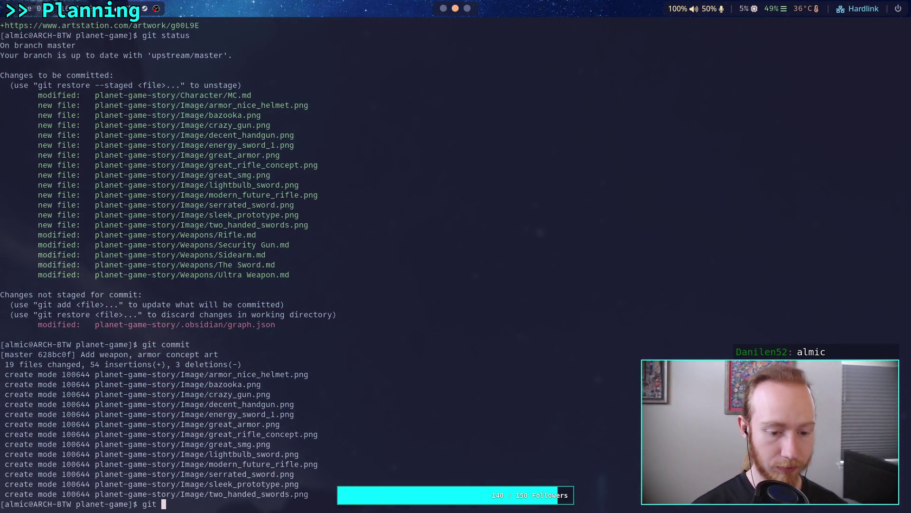
pyautogui.write('push')
pyautogui.press('Return')
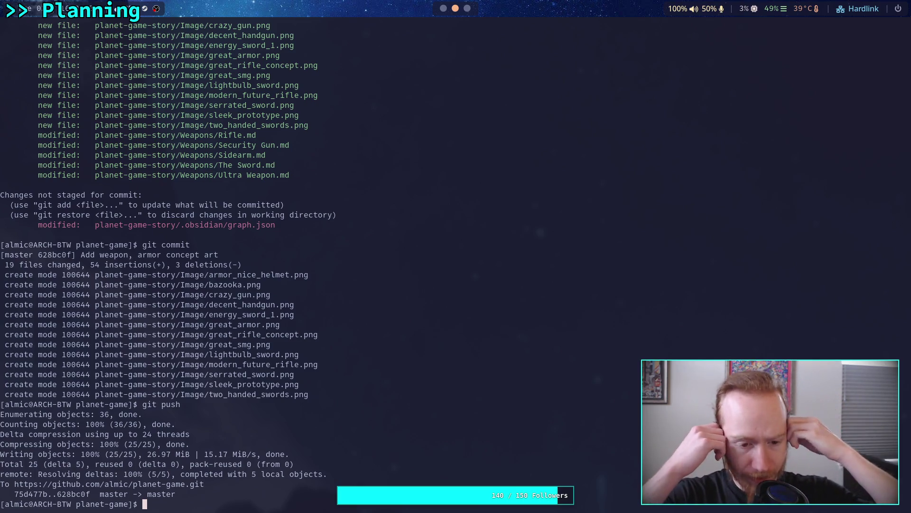
pyautogui.press('super+1')
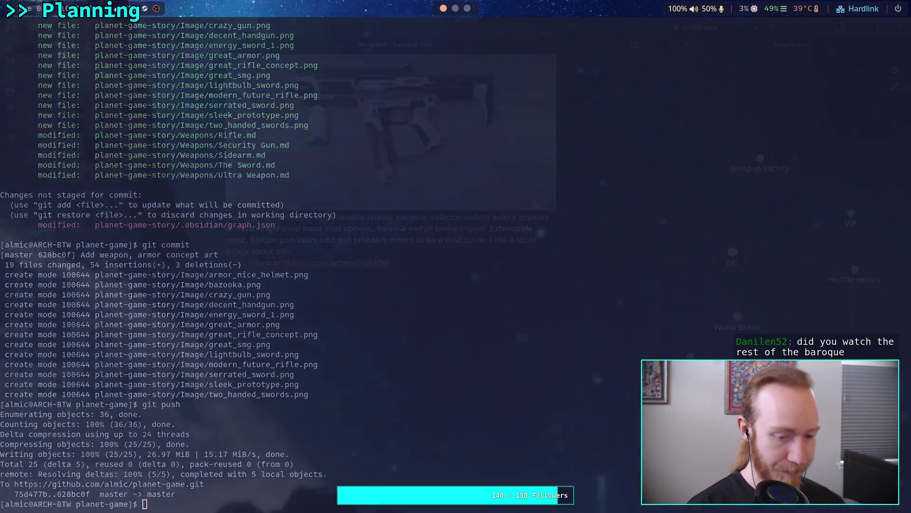
# Open the Style note and put the caret at the end of its Exposition text
pyautogui.click(341, 274)
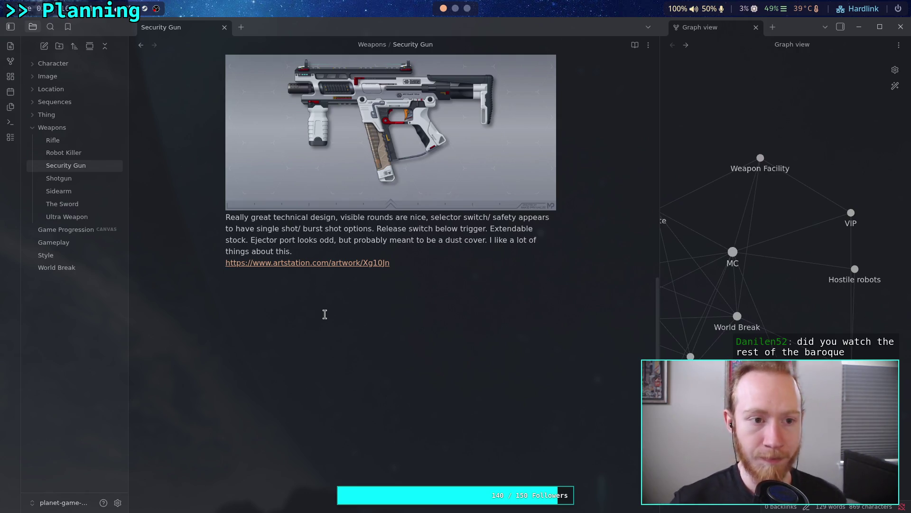
pyautogui.click(467, 8)
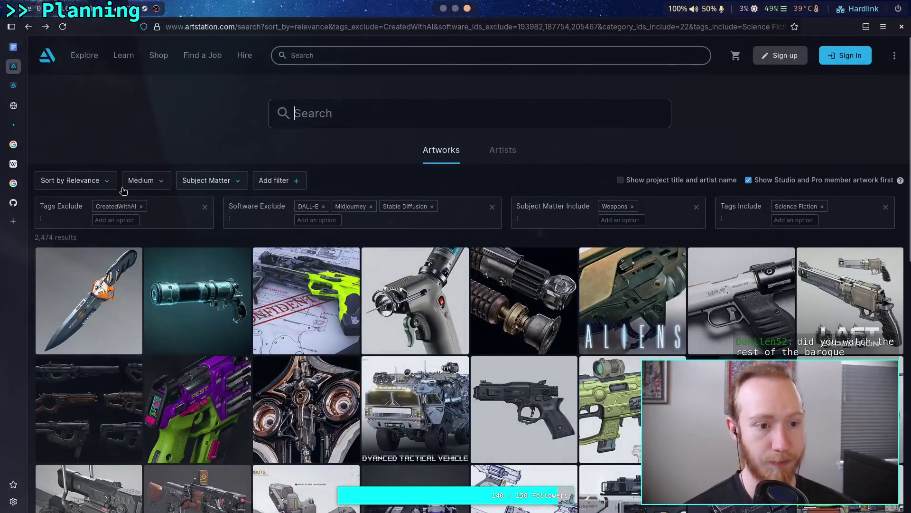
pyautogui.click(444, 12)
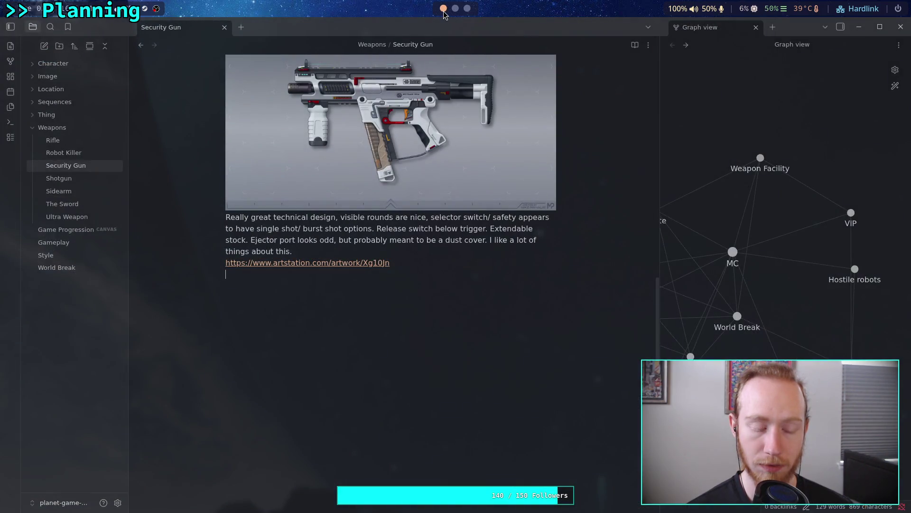
pyautogui.click(80, 255)
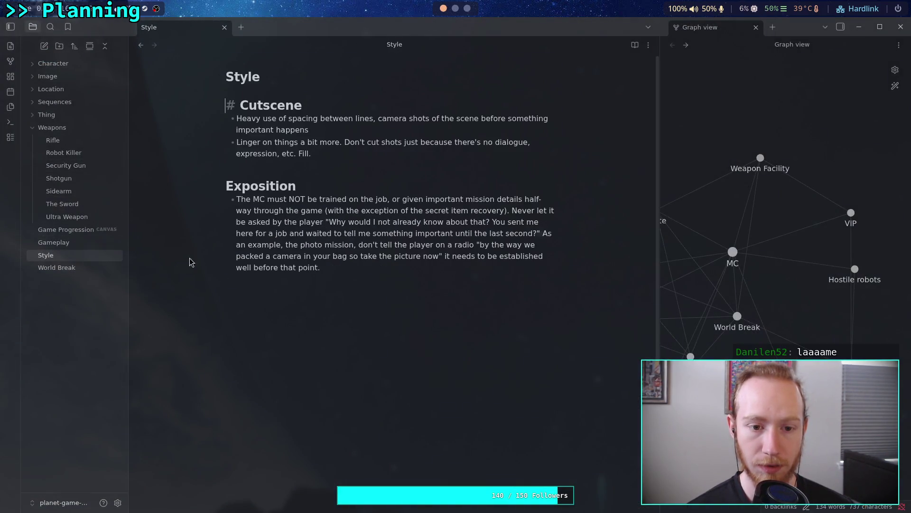
pyautogui.click(364, 270)
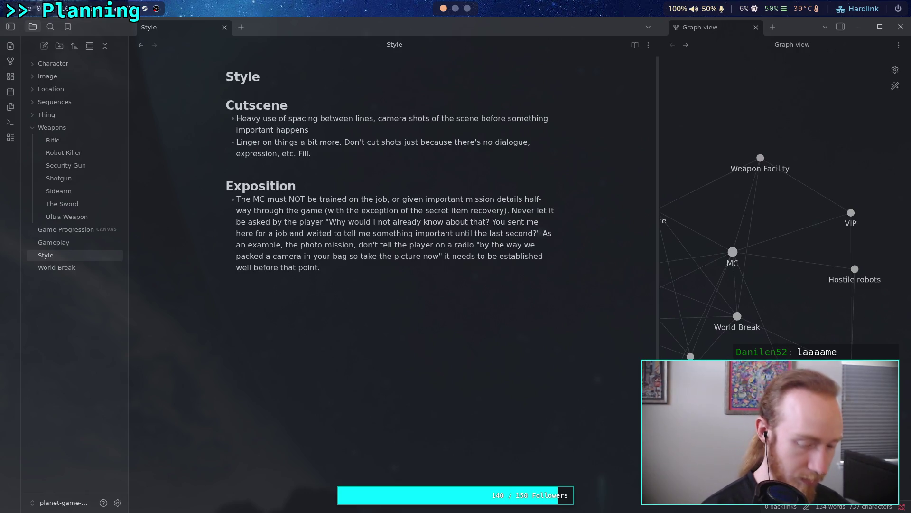
pyautogui.press('super+3')
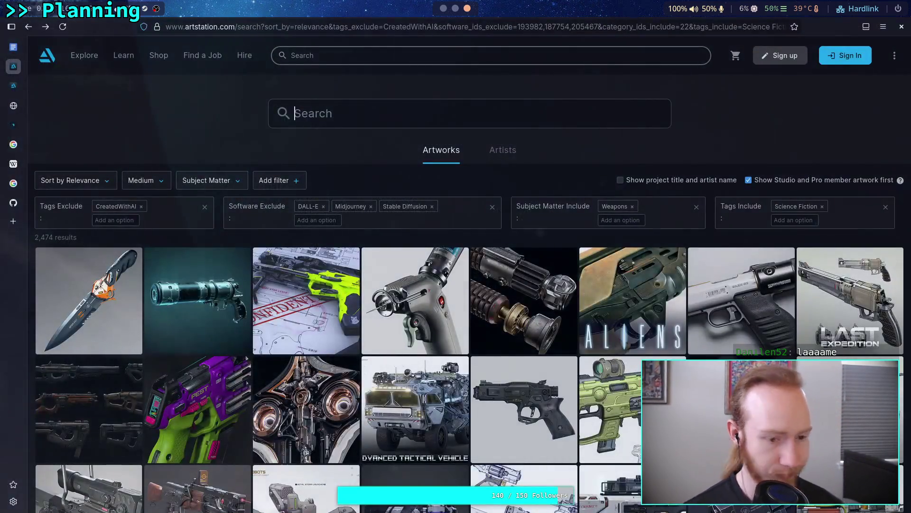
# Open the Baroque - All Cutscenes video from YouTube watch history and pause it
pyautogui.hotkey('ctrl', 't')
pyautogui.write('youtube.com')
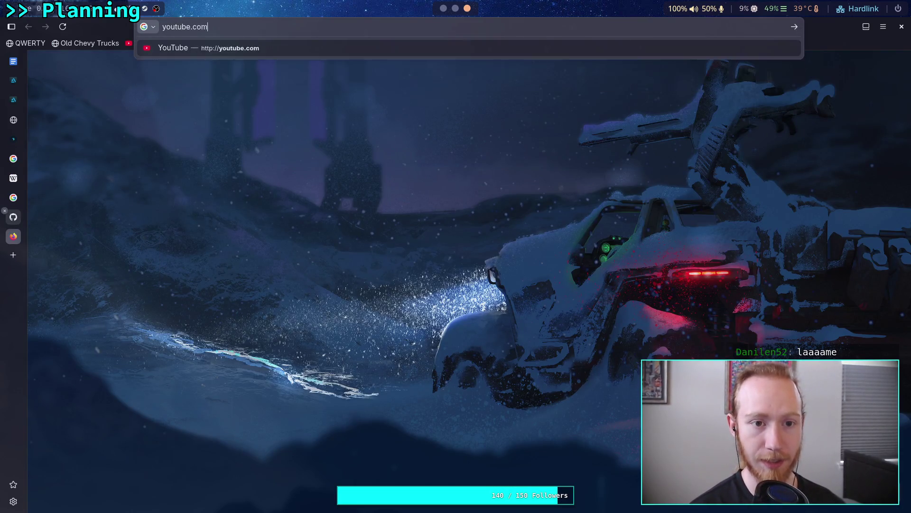
pyautogui.press('Return')
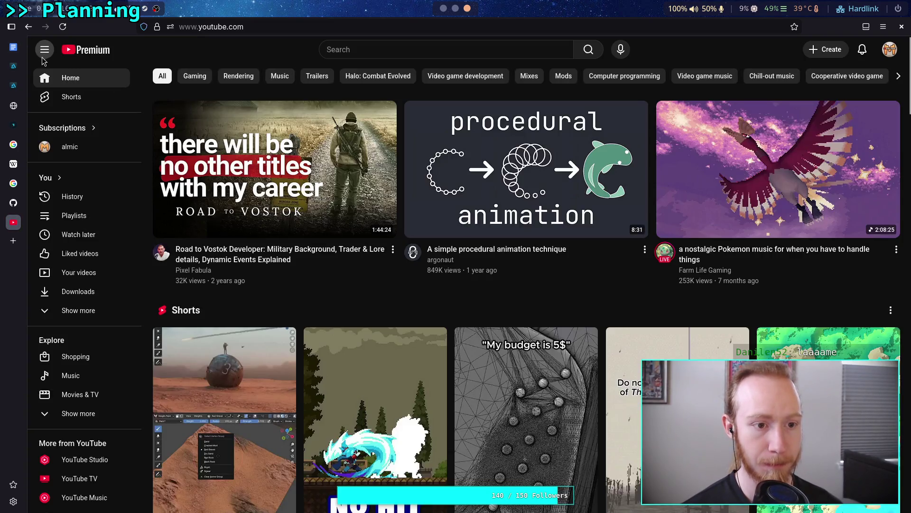
pyautogui.click(67, 201)
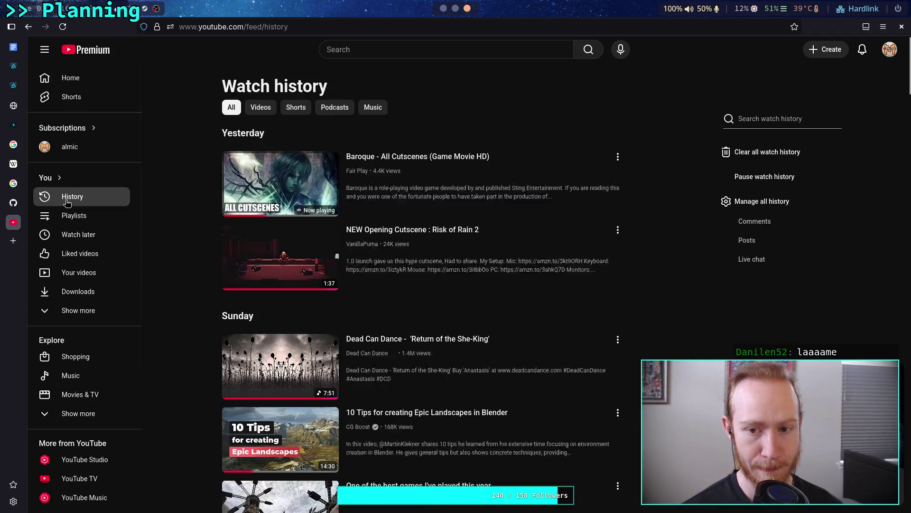
pyautogui.click(393, 161)
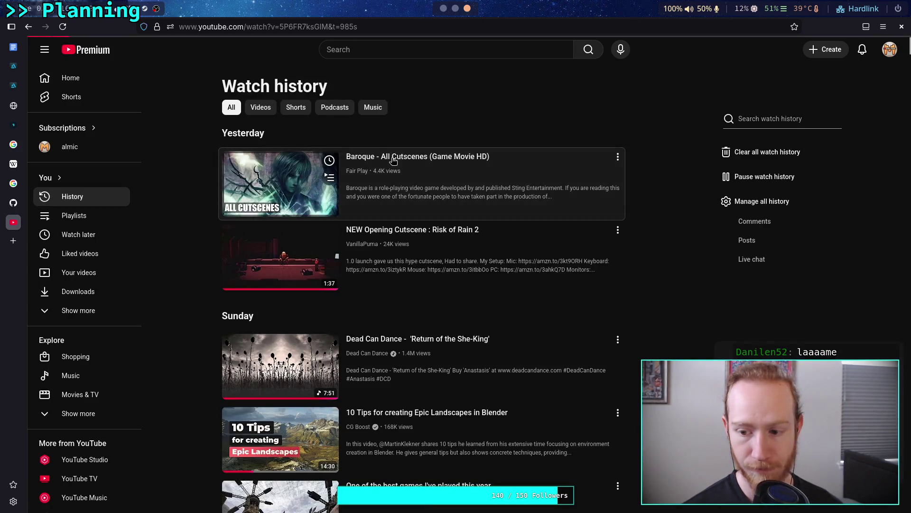
pyautogui.click(282, 259)
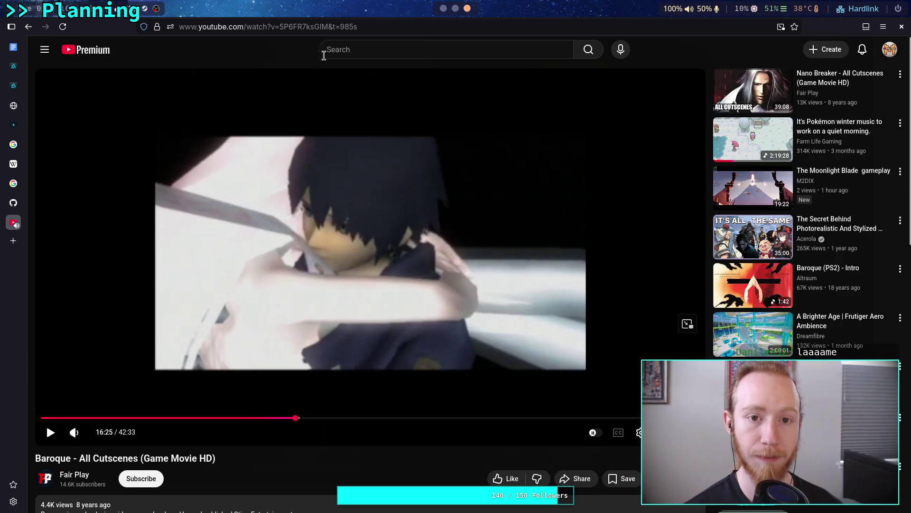
# Copy the video's share link from YouTube's Share dialog
pyautogui.moveTo(353, 27); pyautogui.dragTo(212, 32)
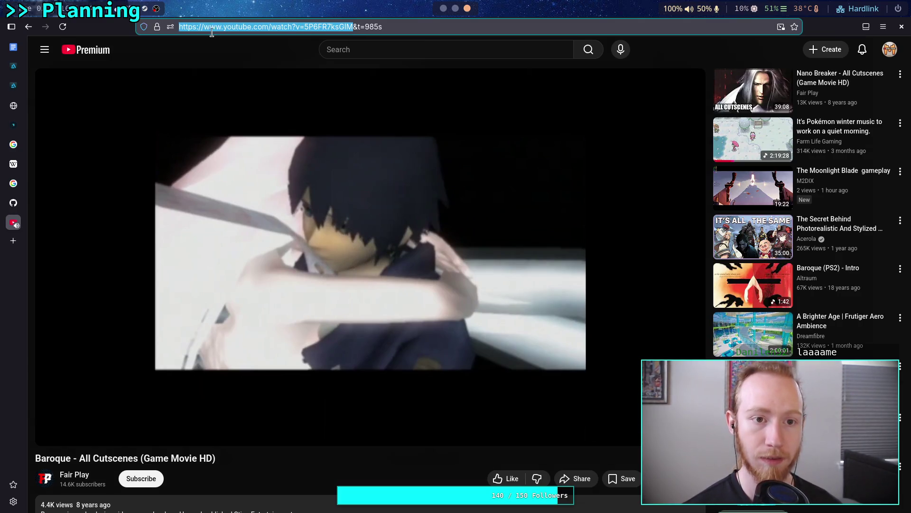
pyautogui.click(586, 482)
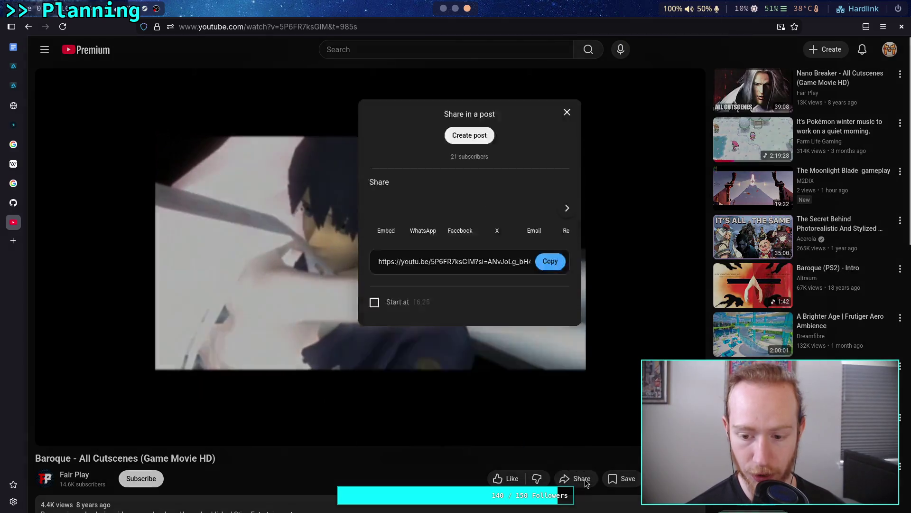
pyautogui.click(550, 327)
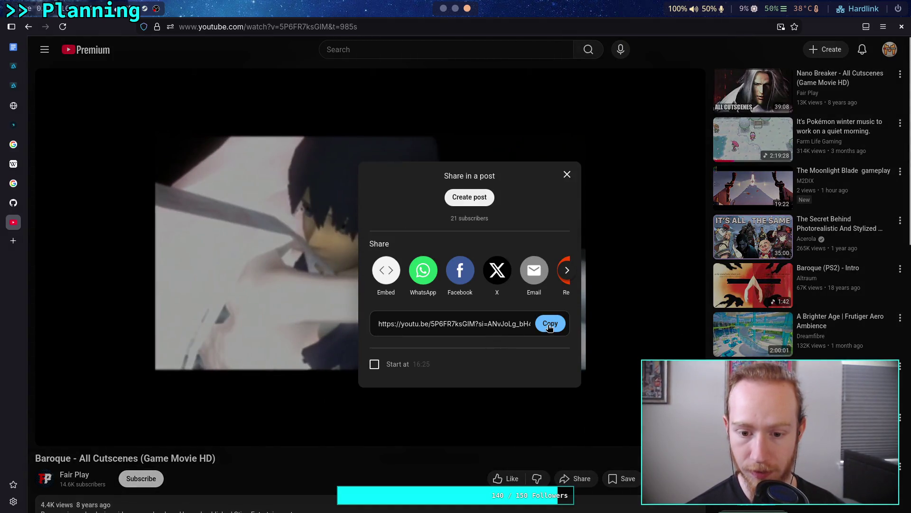
pyautogui.click(550, 324)
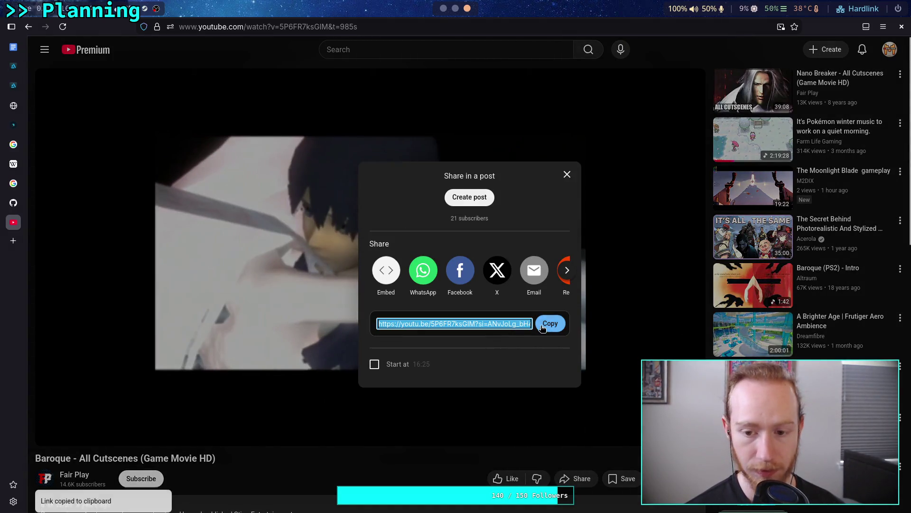
pyautogui.click(444, 8)
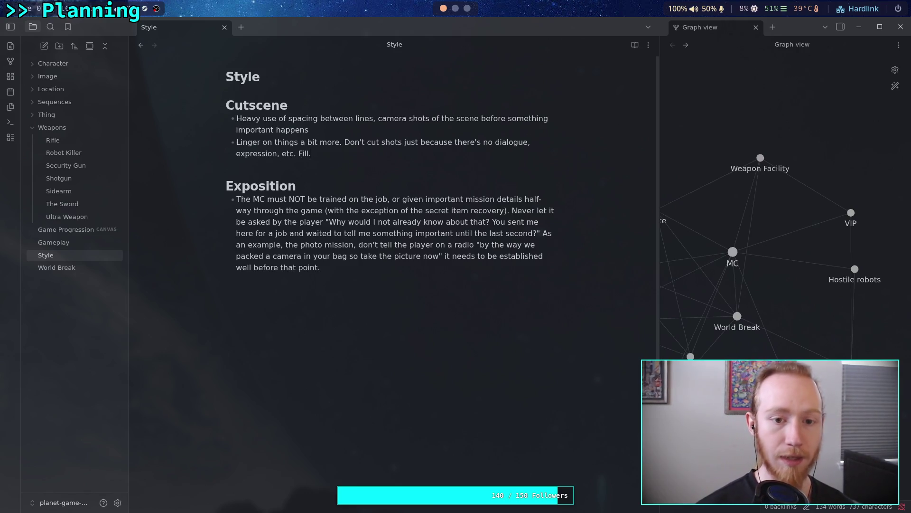
# Add a '# Study' heading above Cutscene with the line 'Some stuff to watch and study'
pyautogui.click(228, 106)
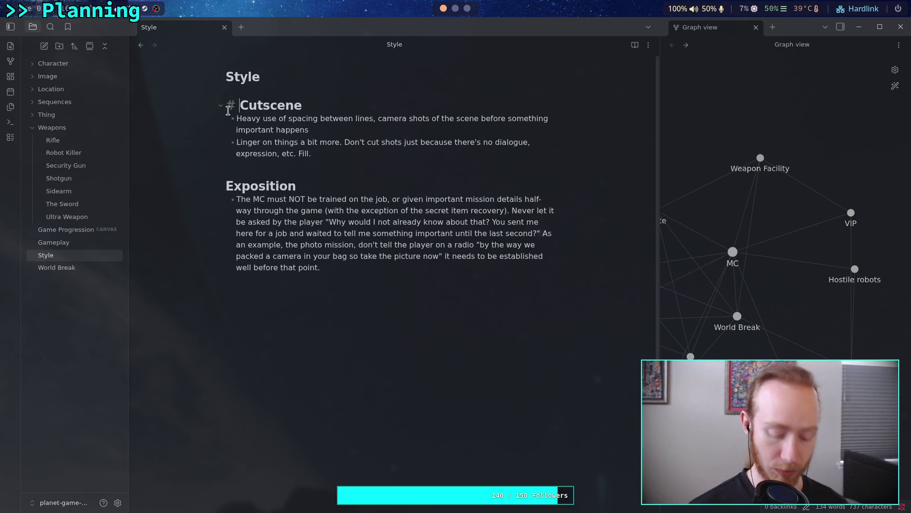
pyautogui.press('Return')
pyautogui.hotkey('ctrl', 'z')
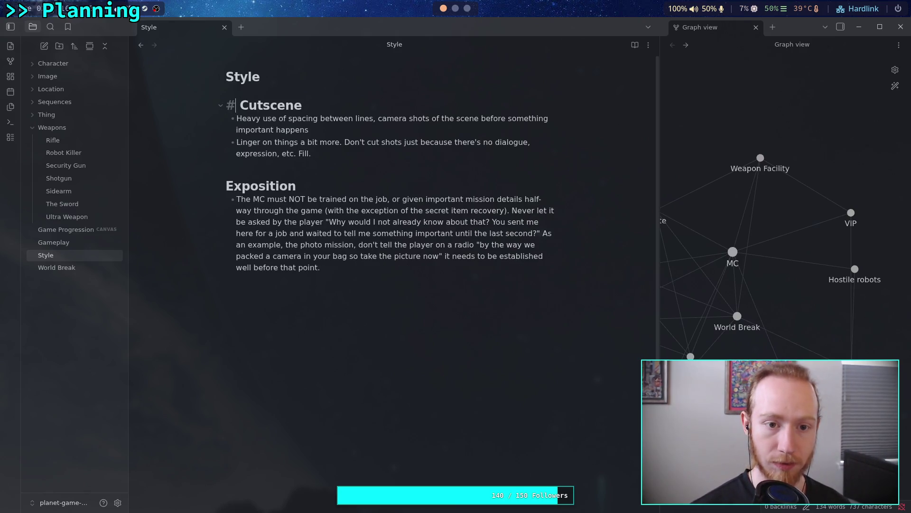
pyautogui.press('Home')
pyautogui.press('Return')
pyautogui.press('Return')
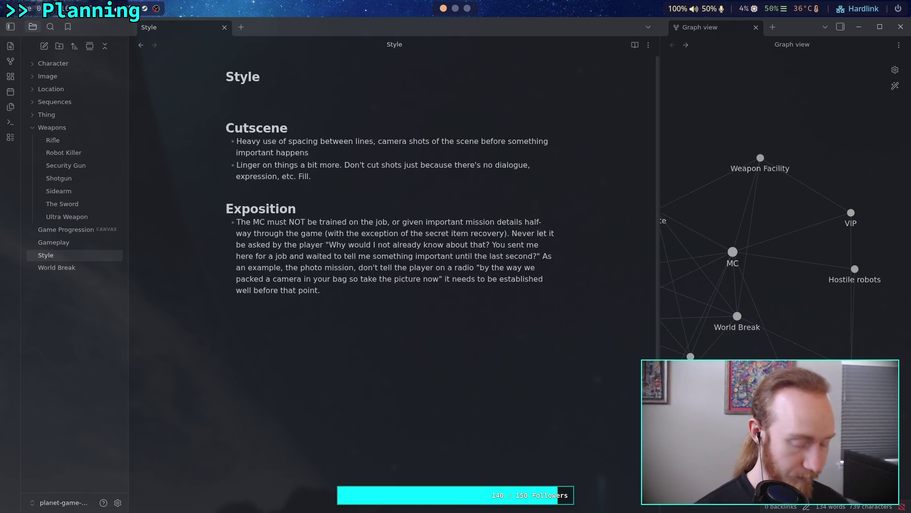
pyautogui.write('# Study')
pyautogui.press('Return')
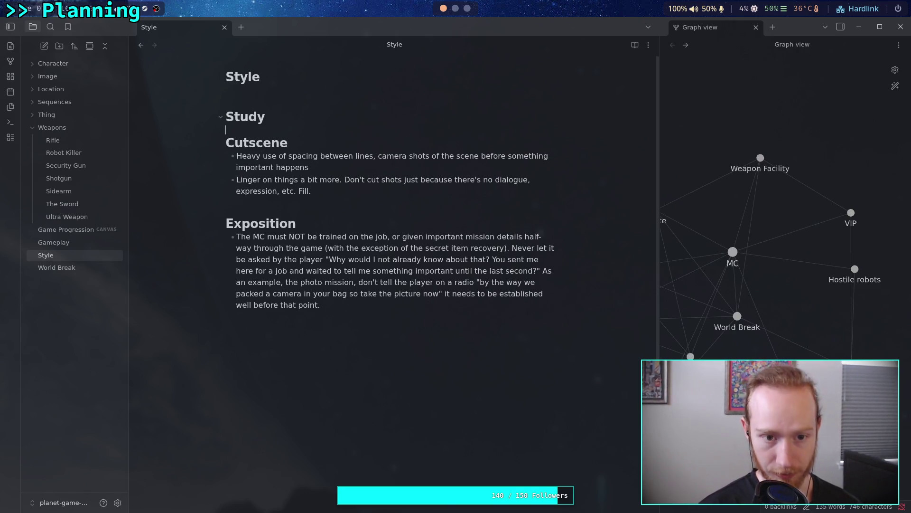
pyautogui.press('Return')
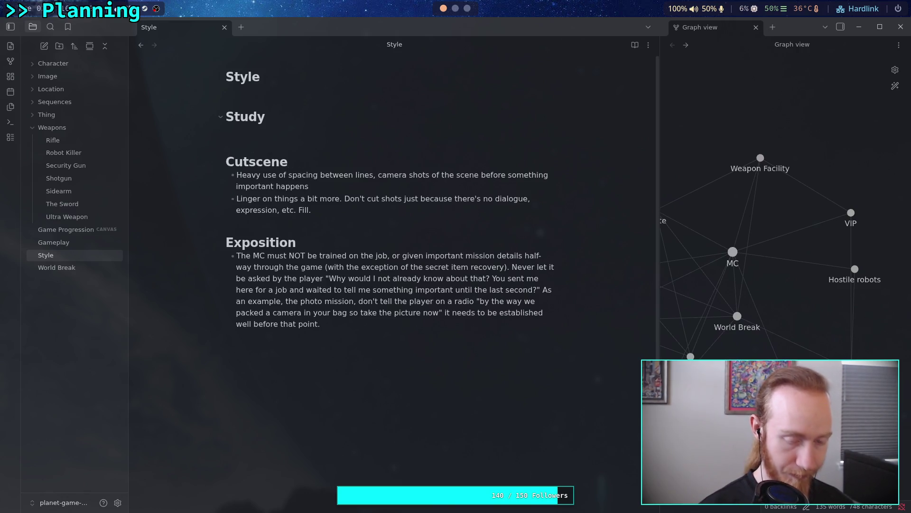
pyautogui.press('Return')
pyautogui.write('Some stu')
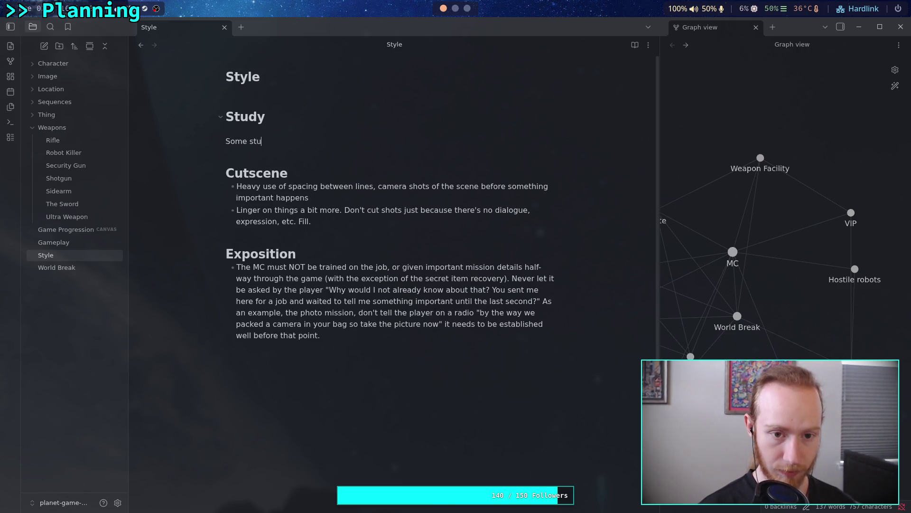
pyautogui.write('ff to watch and study')
pyautogui.press('Return')
pyautogui.press('Return')
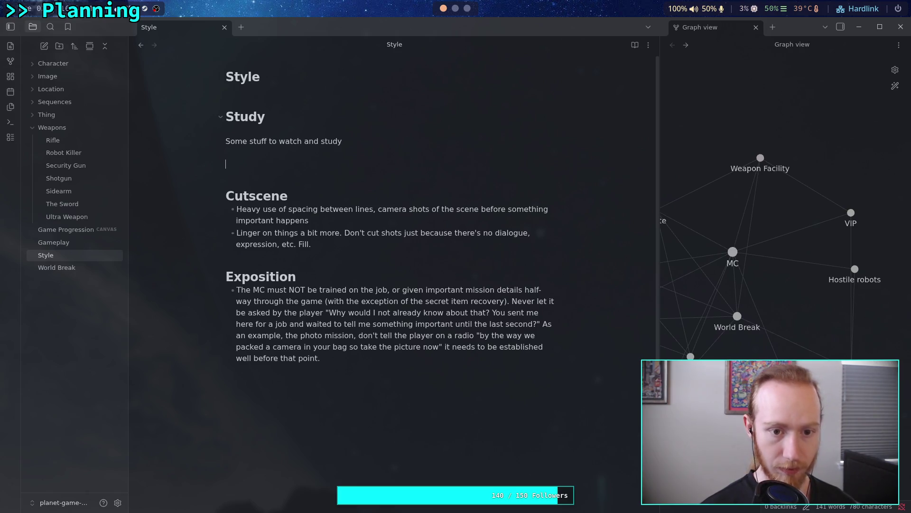
# Paste the YouTube link under the description and try turning it into a Markdown link labelled aaa
pyautogui.hotkey('ctrl', 'v')
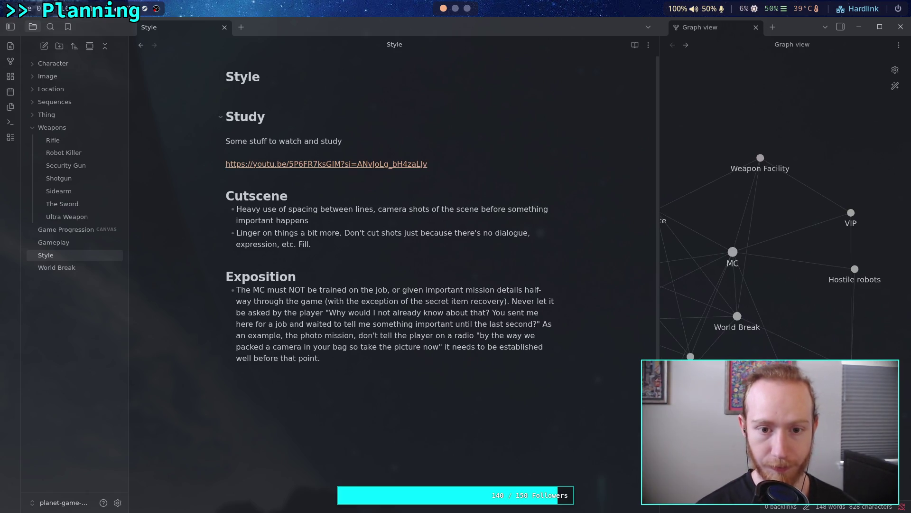
pyautogui.press('BackSpace')
pyautogui.press('BackSpace')
pyautogui.press('BackSpace')
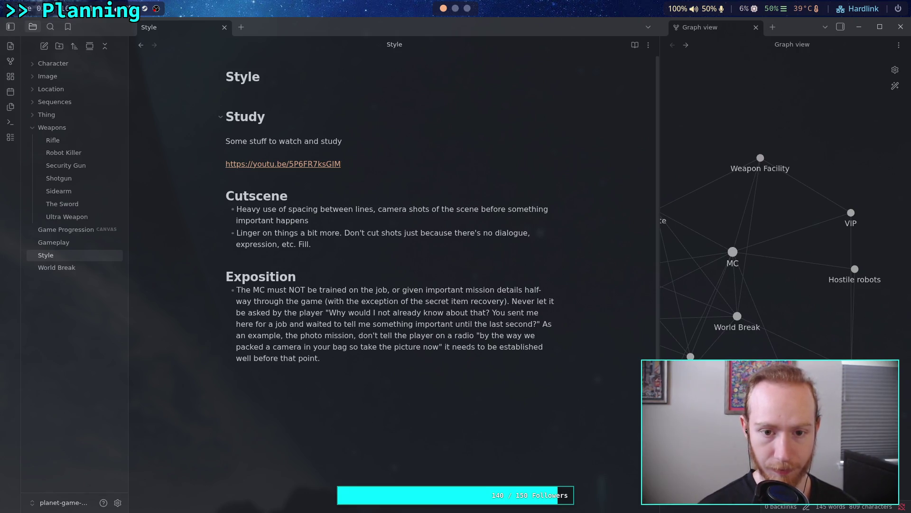
pyautogui.press('Return')
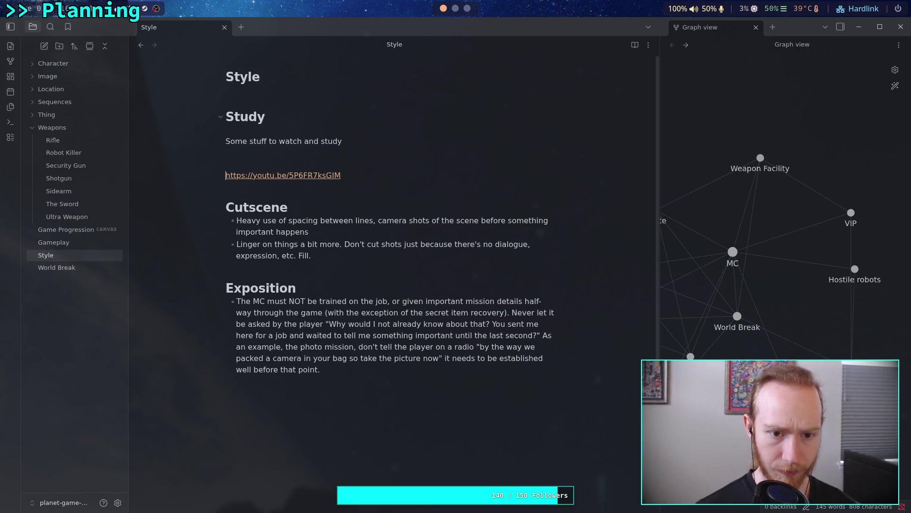
pyautogui.write('B')
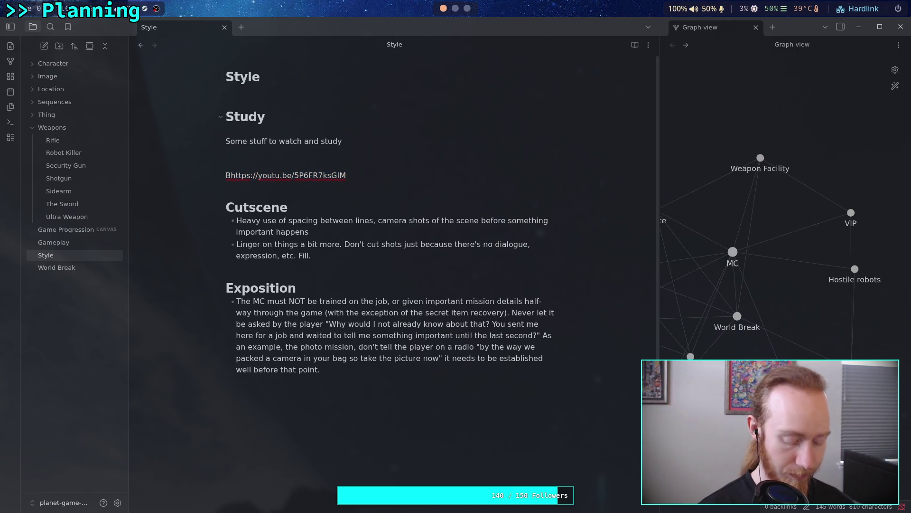
pyautogui.press('BackSpace')
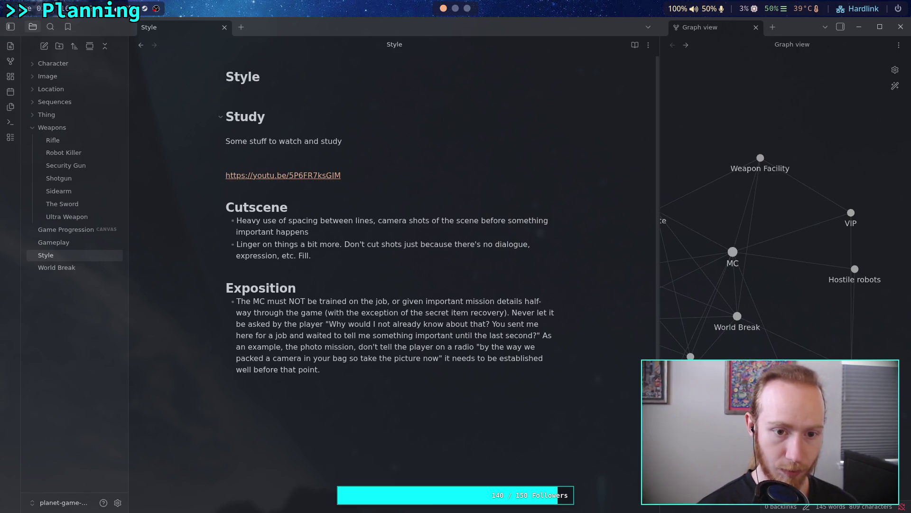
pyautogui.write('()')
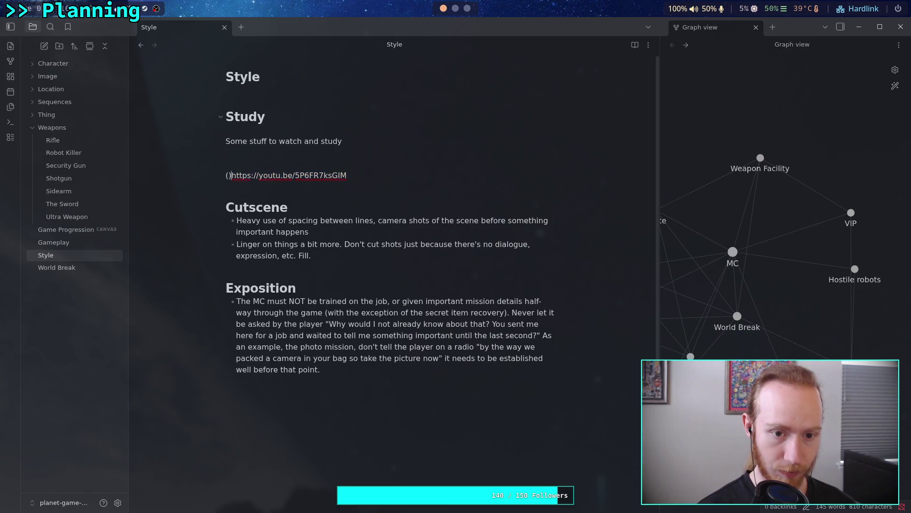
pyautogui.write(':')
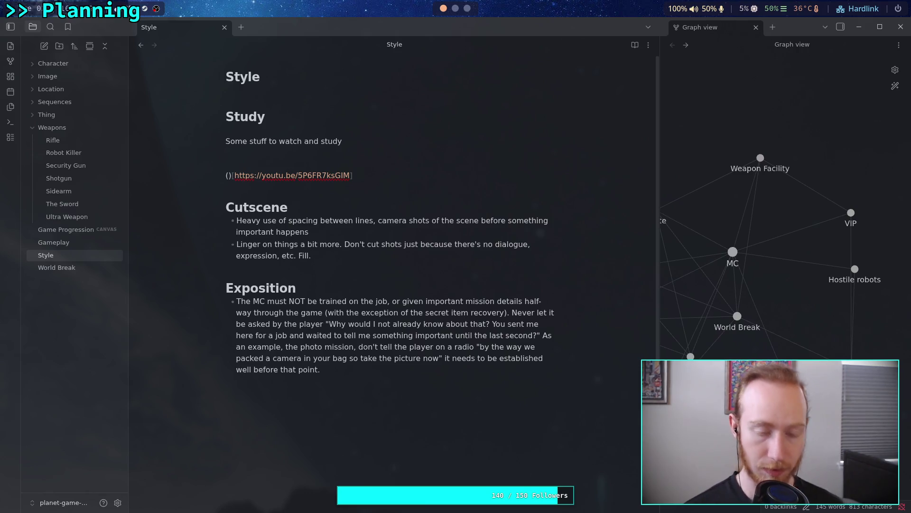
pyautogui.press('BackSpace')
pyautogui.press('BackSpace')
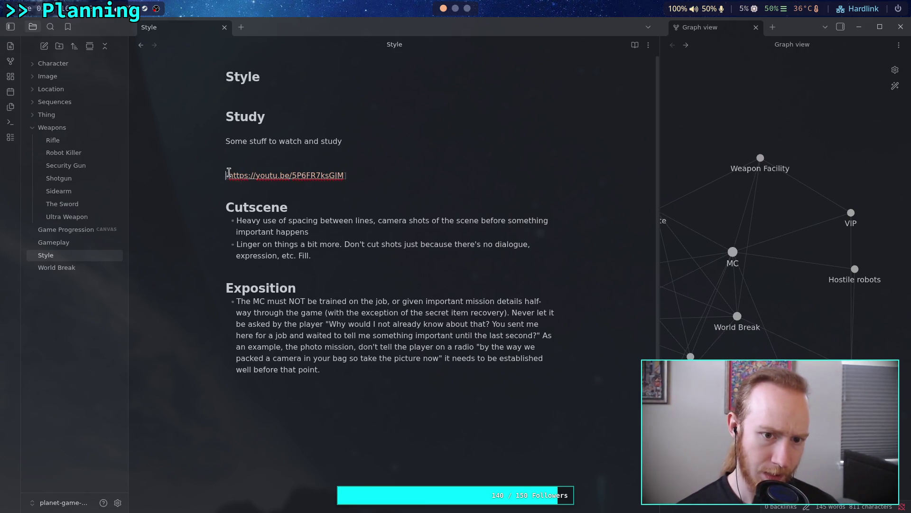
pyautogui.click(346, 175)
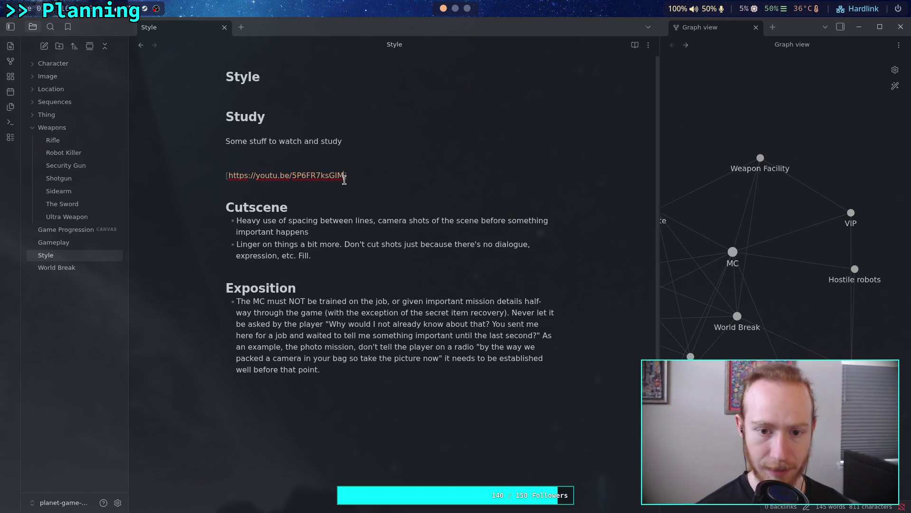
pyautogui.write(']aaa')
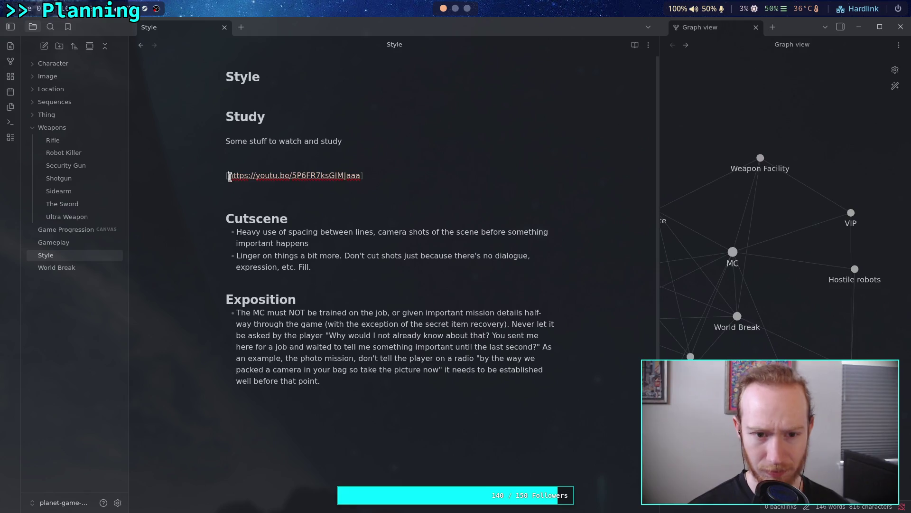
pyautogui.press('Escape')
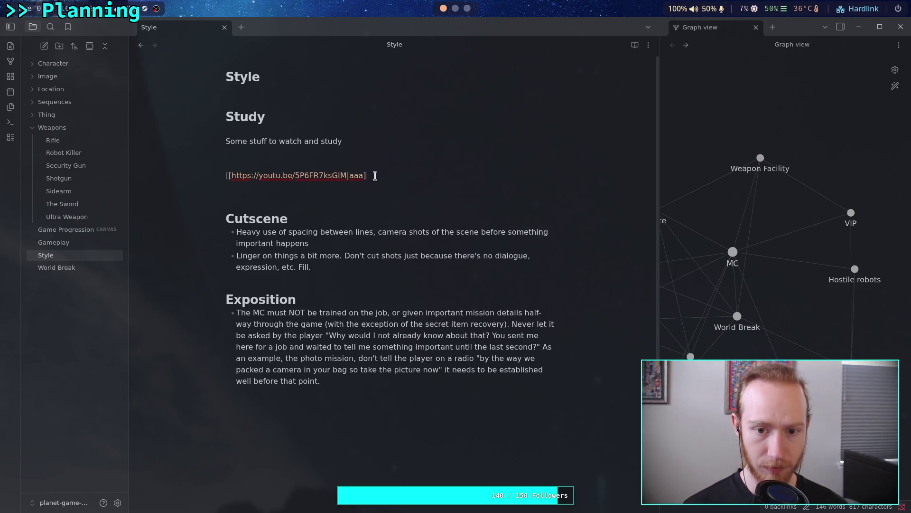
pyautogui.click(360, 199)
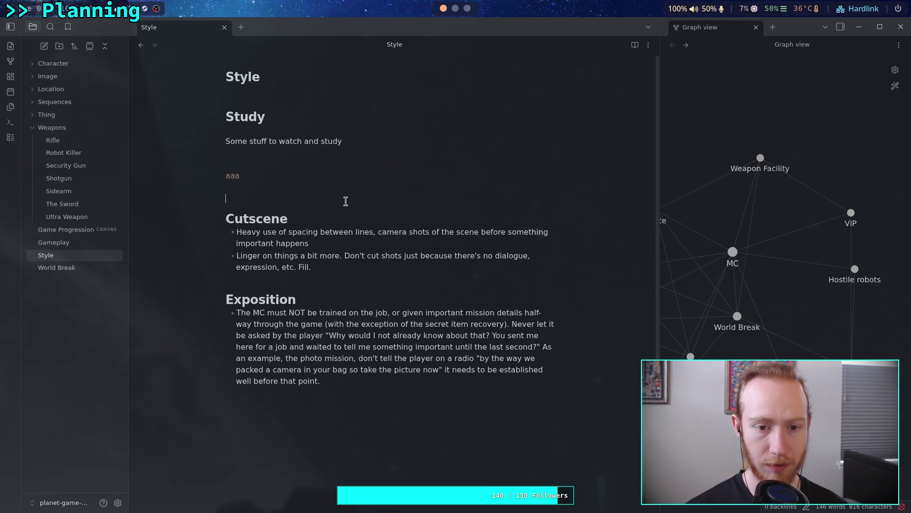
pyautogui.click(232, 178)
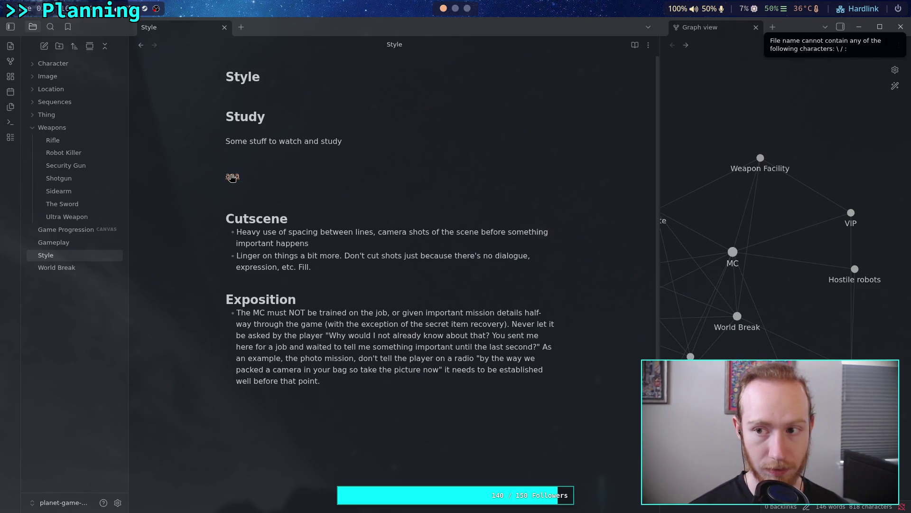
pyautogui.click(245, 177)
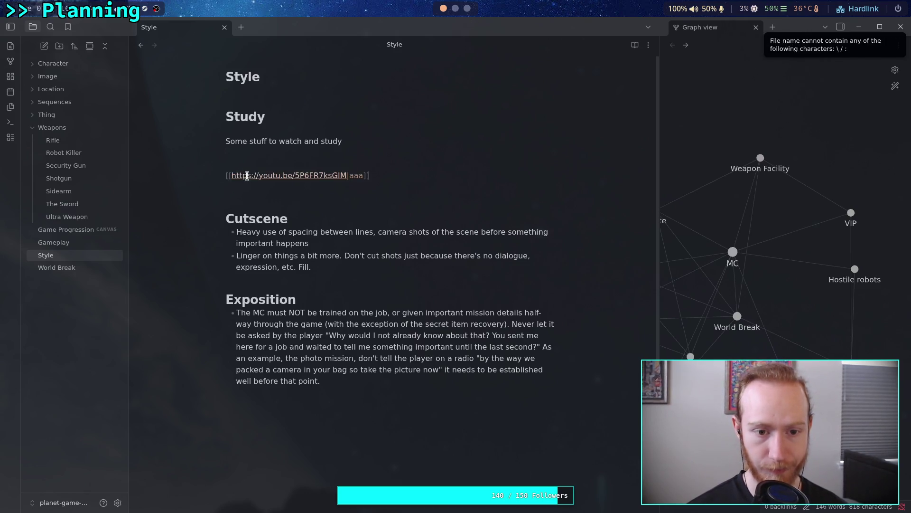
pyautogui.press('Return')
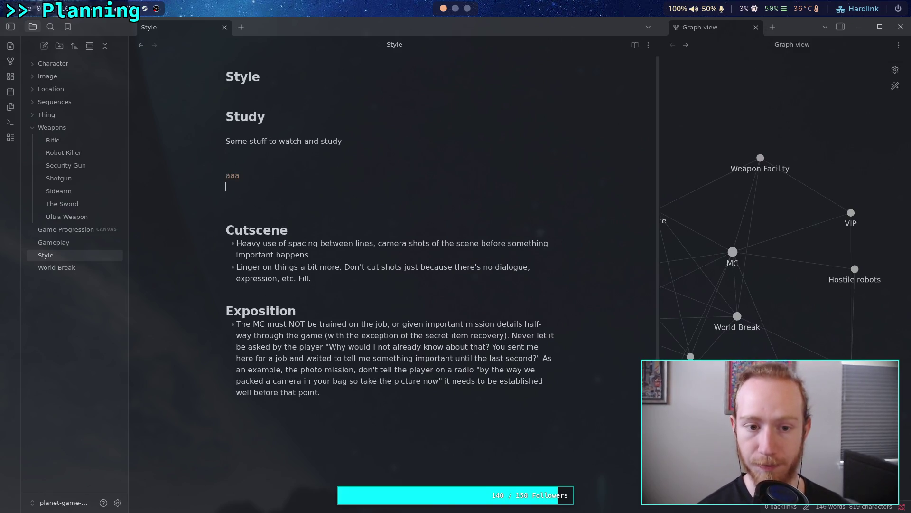
# Insert an empty []() external-link placeholder and delete the aaa link line
pyautogui.rightClick(251, 183)
pyautogui.click(280, 204)
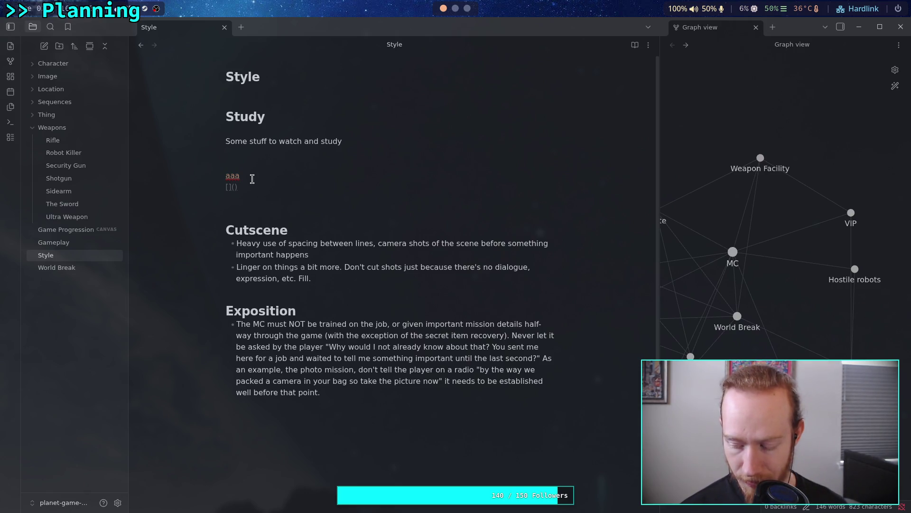
pyautogui.click(347, 178)
pyautogui.moveTo(367, 176); pyautogui.dragTo(196, 180)
pyautogui.press('BackSpace')
pyautogui.press('Delete')
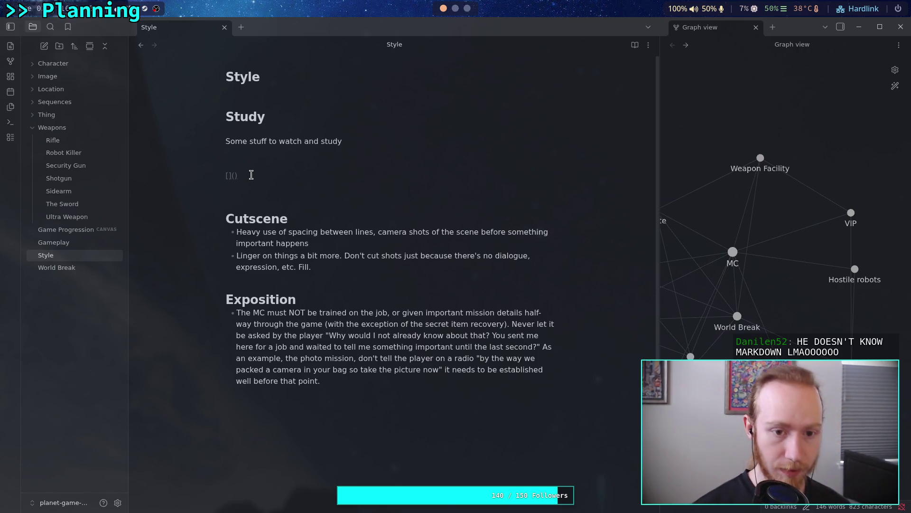
# Label the link 'Baroque Cutscenes' and paste the YouTube video URL into it
pyautogui.write('Bare')
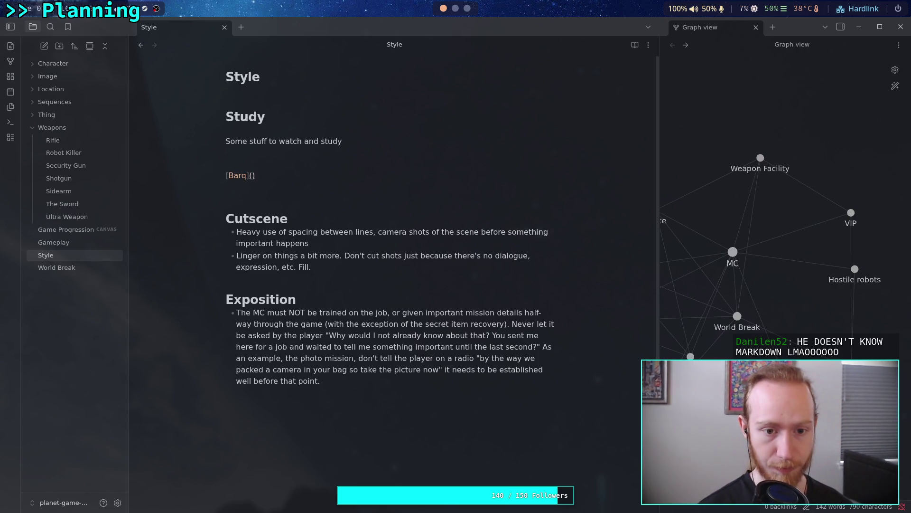
pyautogui.press('super+3')
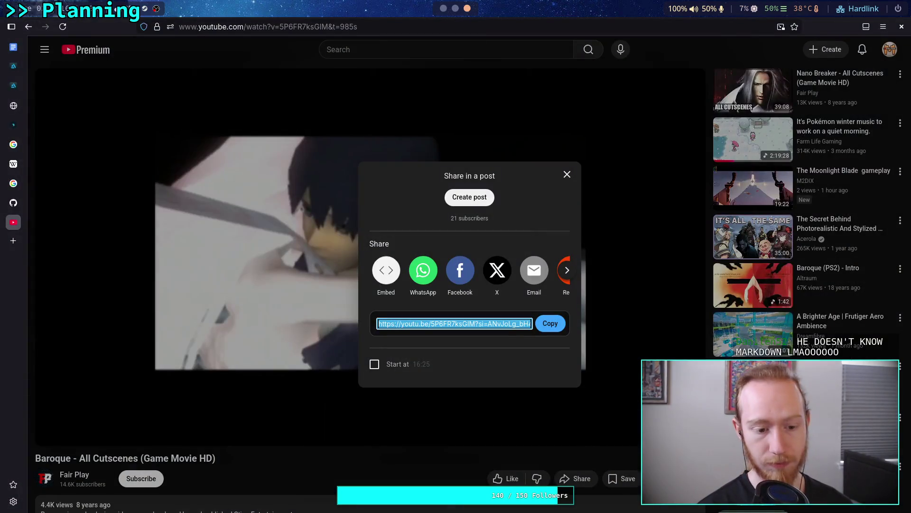
pyautogui.press('super+2')
pyautogui.press('super+1')
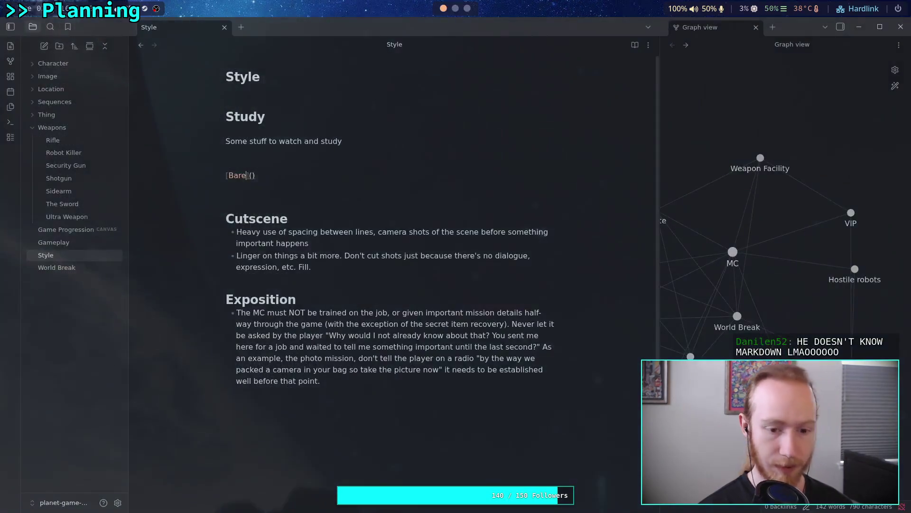
pyautogui.write('oque C')
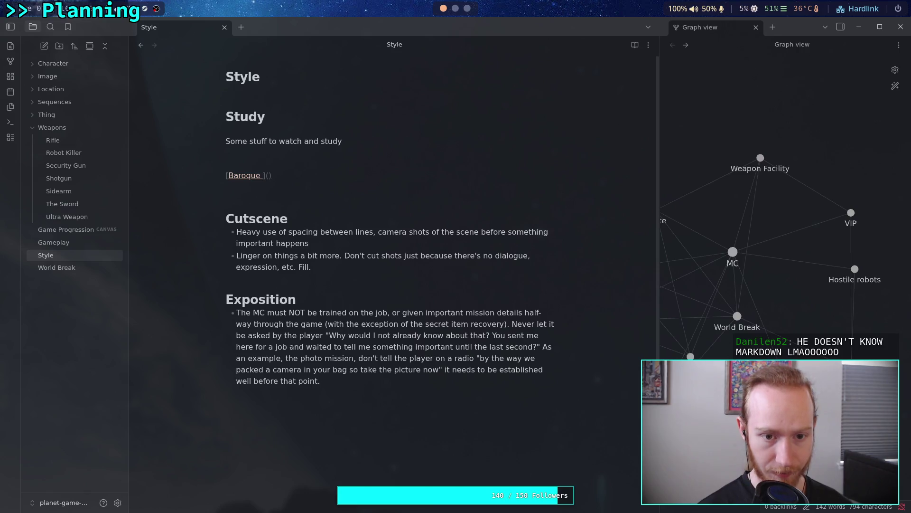
pyautogui.write('utscenes')
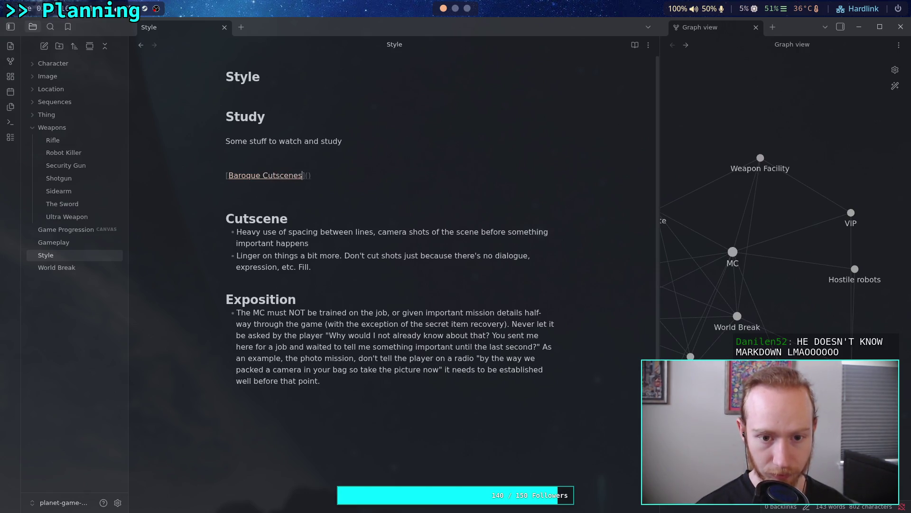
pyautogui.write('https://youtu.be/5P6FR7ksGIM?si=ANvJoLg_bH4zaLJv')
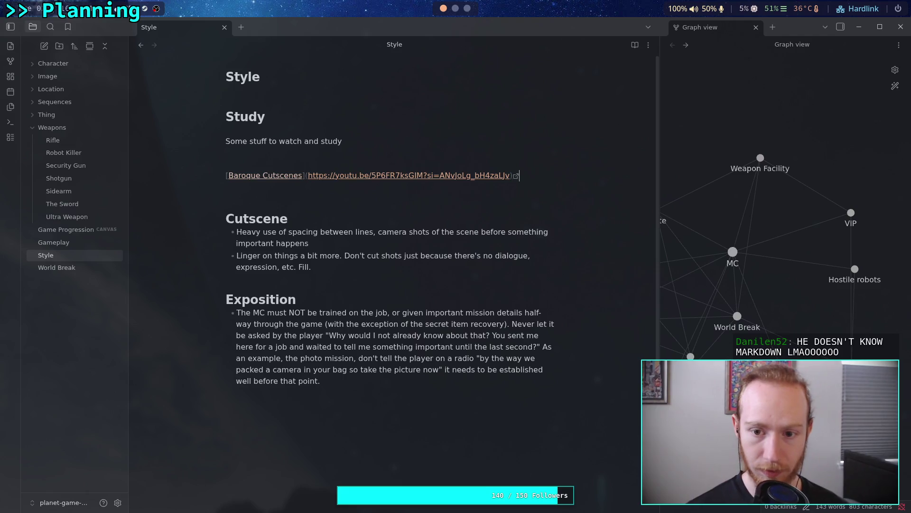
pyautogui.click(226, 187)
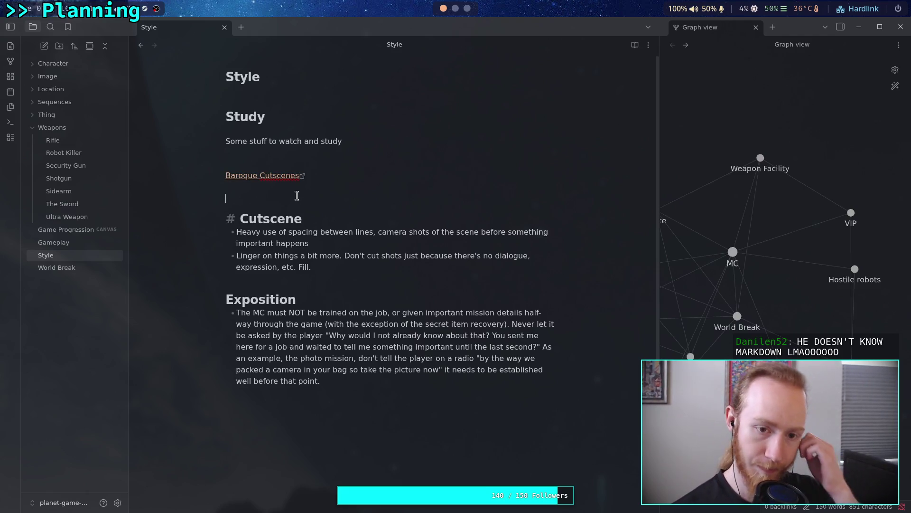
# Test that the Baroque Cutscenes link opens the video and check its URL
pyautogui.click(288, 176)
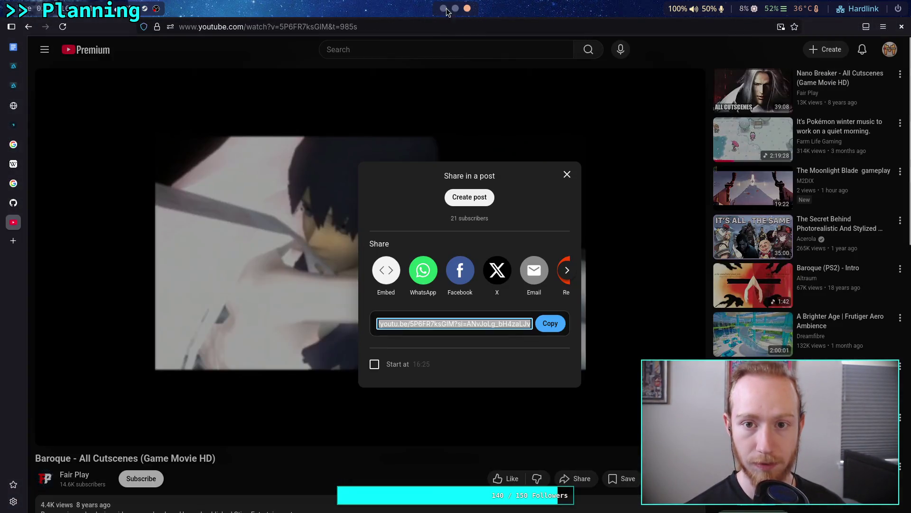
pyautogui.click(444, 9)
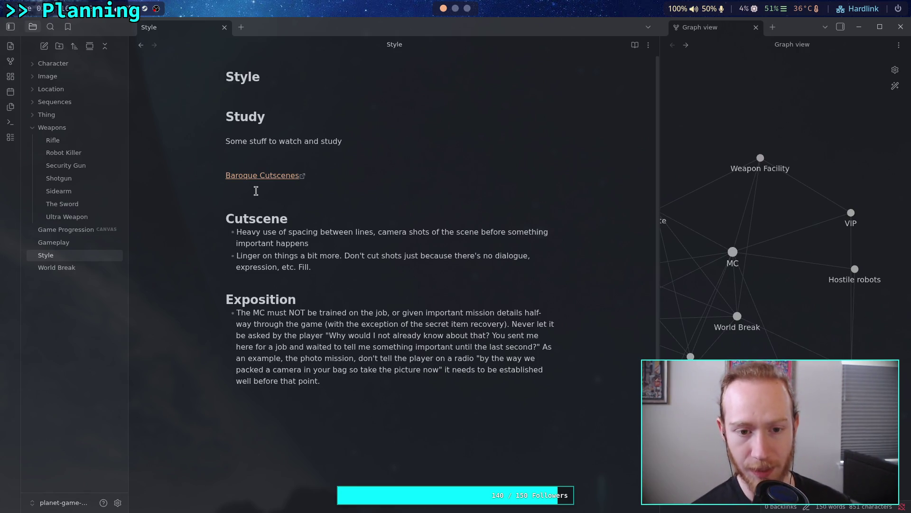
pyautogui.click(339, 175)
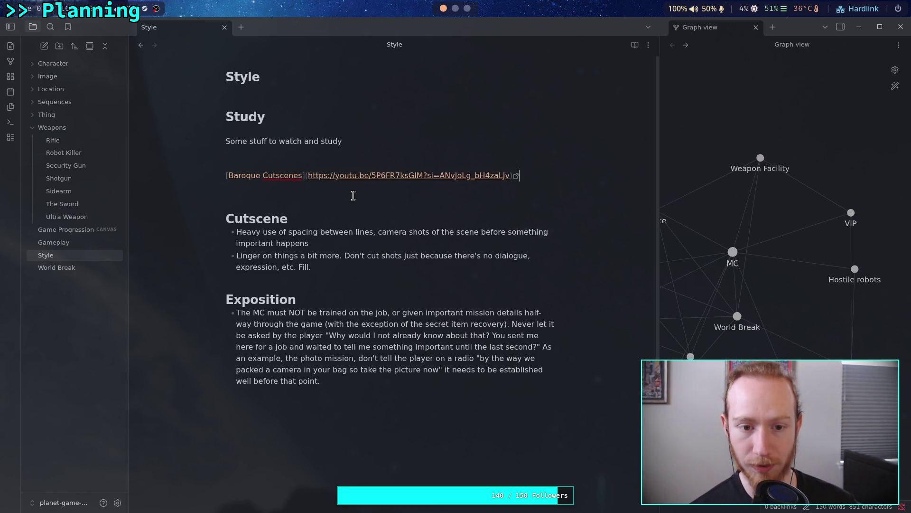
pyautogui.click(353, 195)
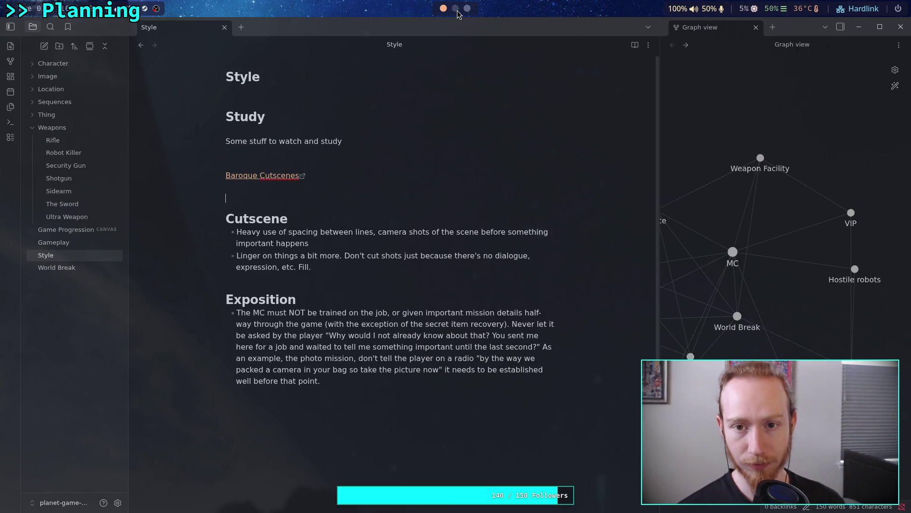
pyautogui.scroll(-2, 458, 14)
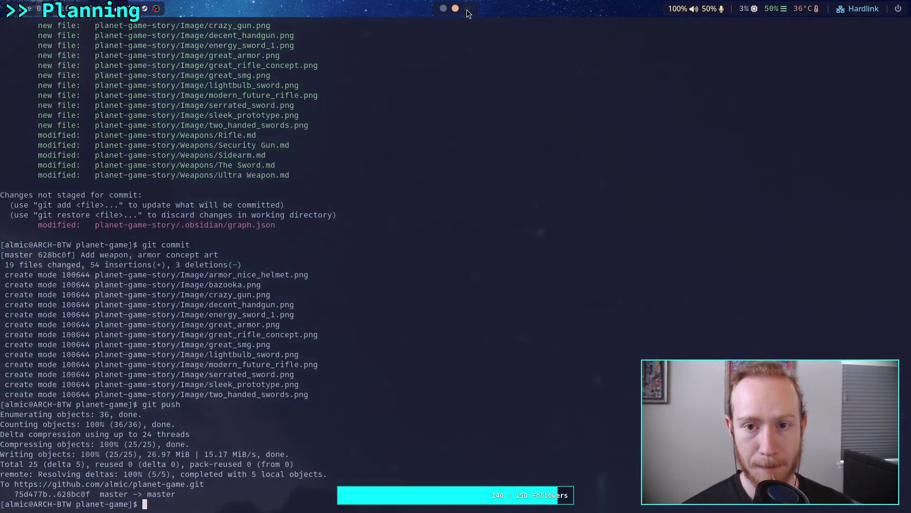
# Search YouTube for 'halo ce teleport cutscene' and browse the results
pyautogui.click(398, 47)
pyautogui.click(362, 51)
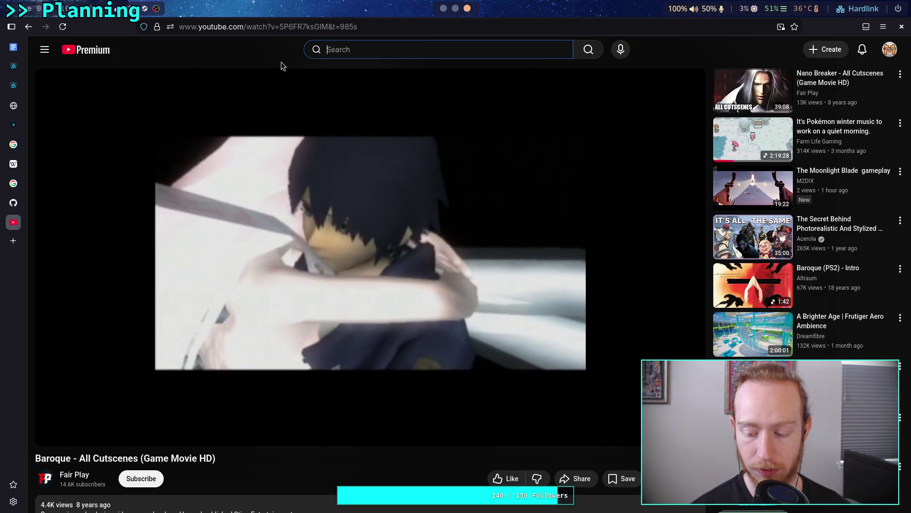
pyautogui.write('halo ce')
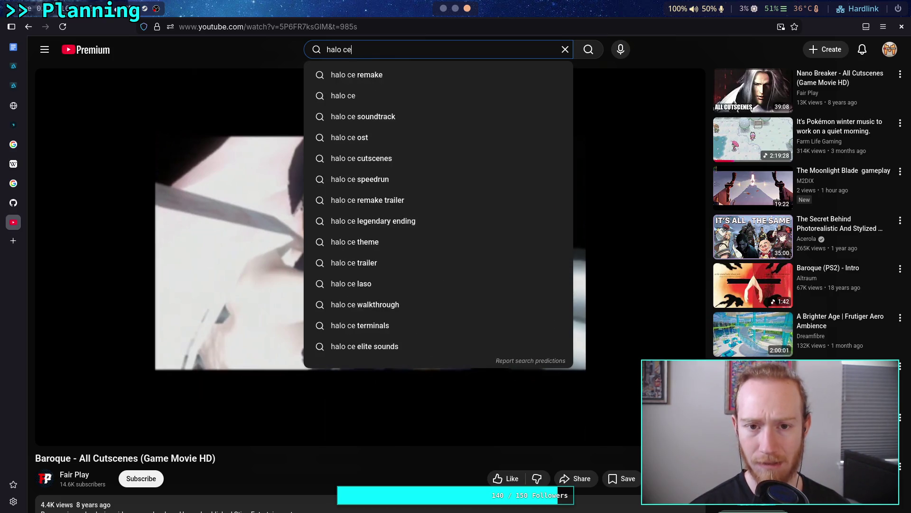
pyautogui.write(' tele')
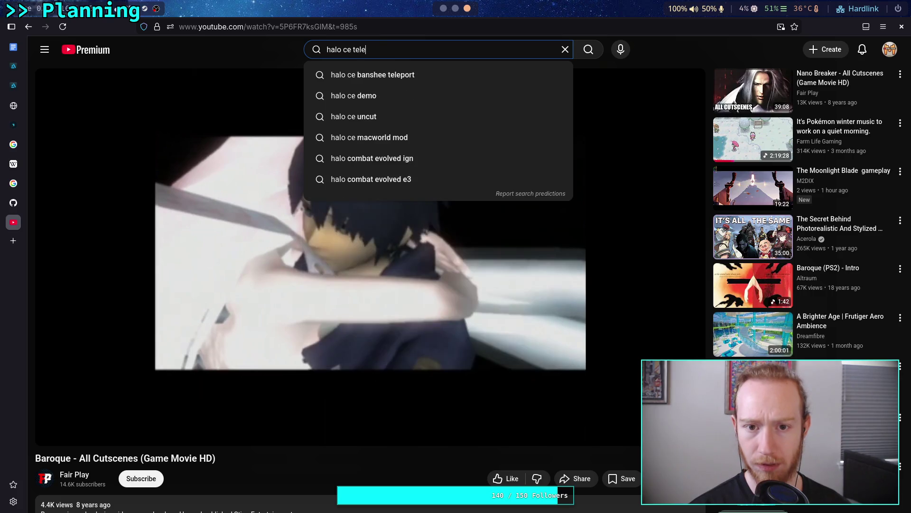
pyautogui.write('port cutscene')
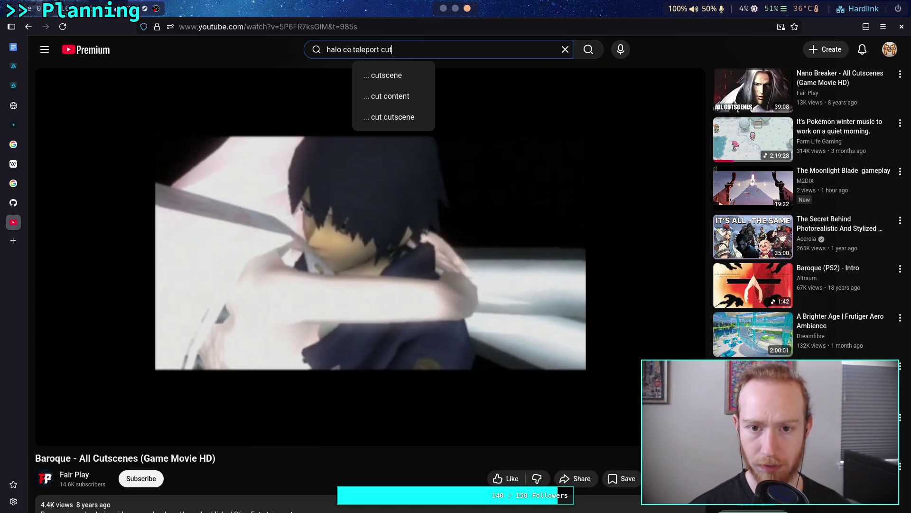
pyautogui.press('Return')
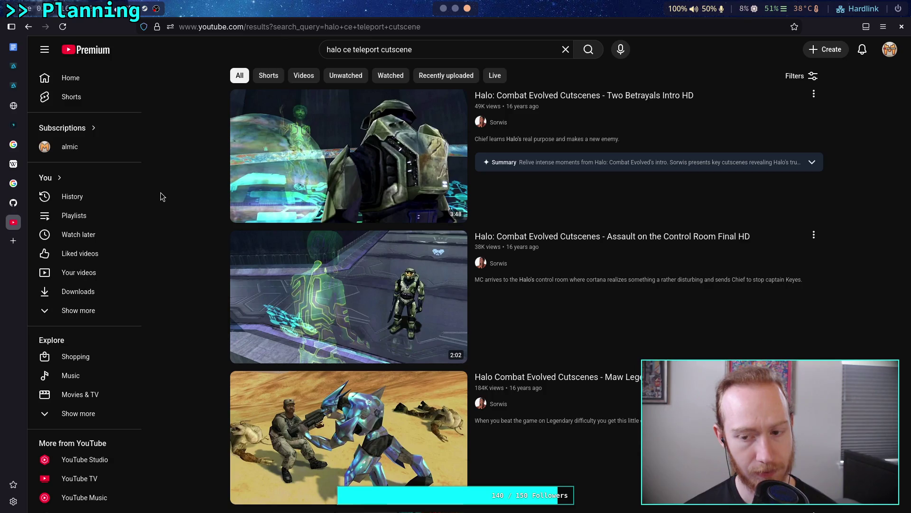
pyautogui.scroll(-7, 161, 193)
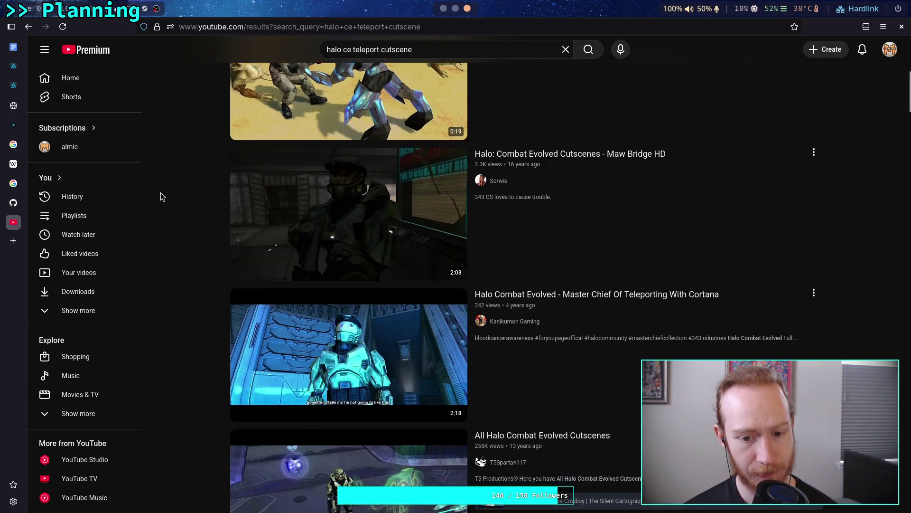
pyautogui.scroll(-3, 160, 193)
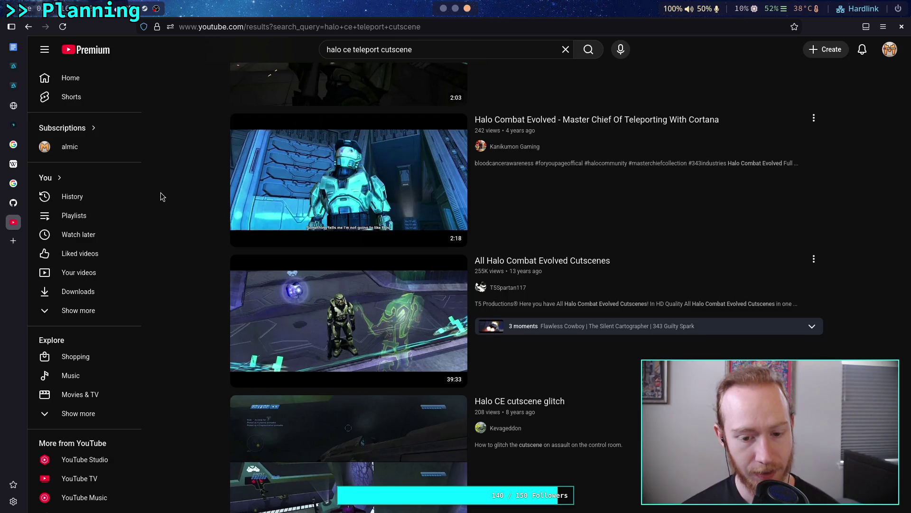
pyautogui.scroll(-1, 161, 196)
pyautogui.scroll(1, 160, 196)
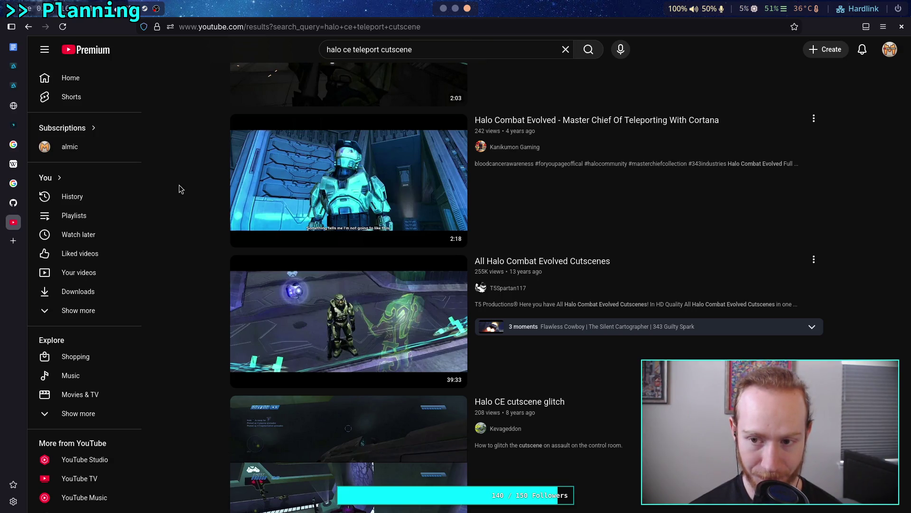
pyautogui.scroll(-3, 179, 186)
pyautogui.scroll(-3, 179, 186)
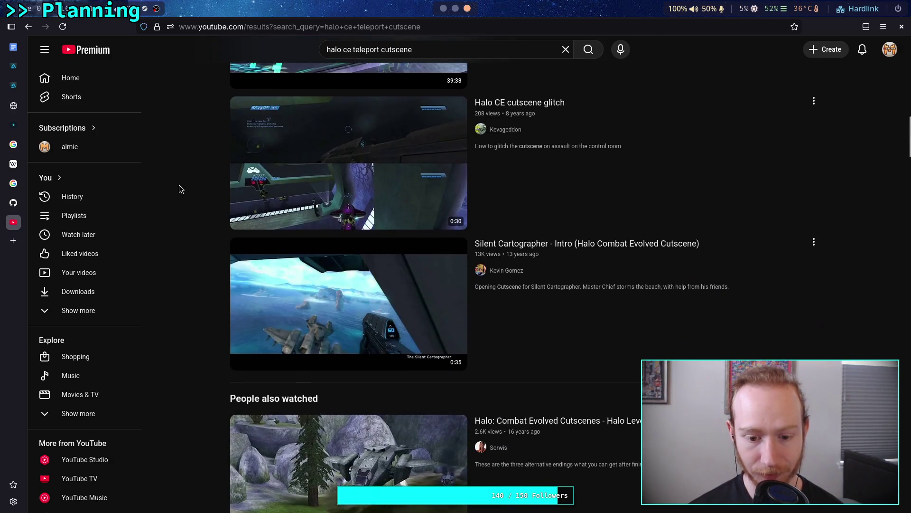
pyautogui.scroll(10, 180, 189)
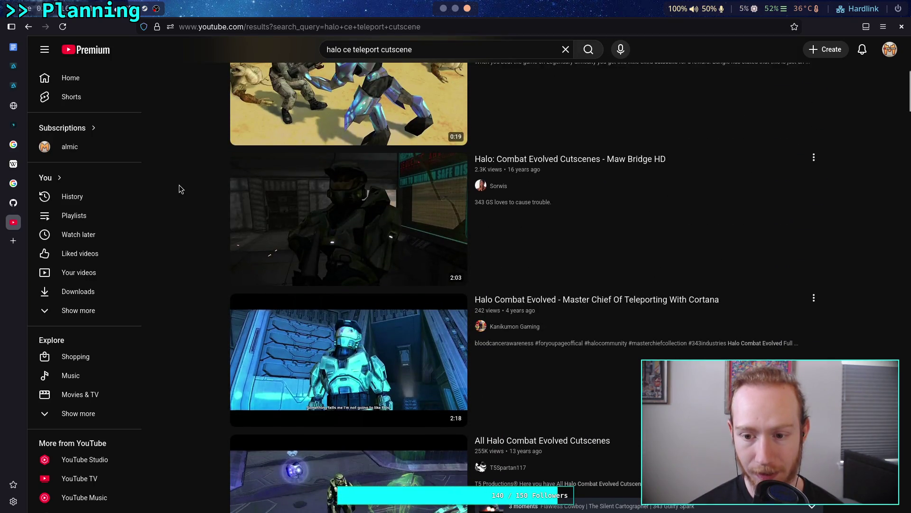
pyautogui.scroll(7, 179, 189)
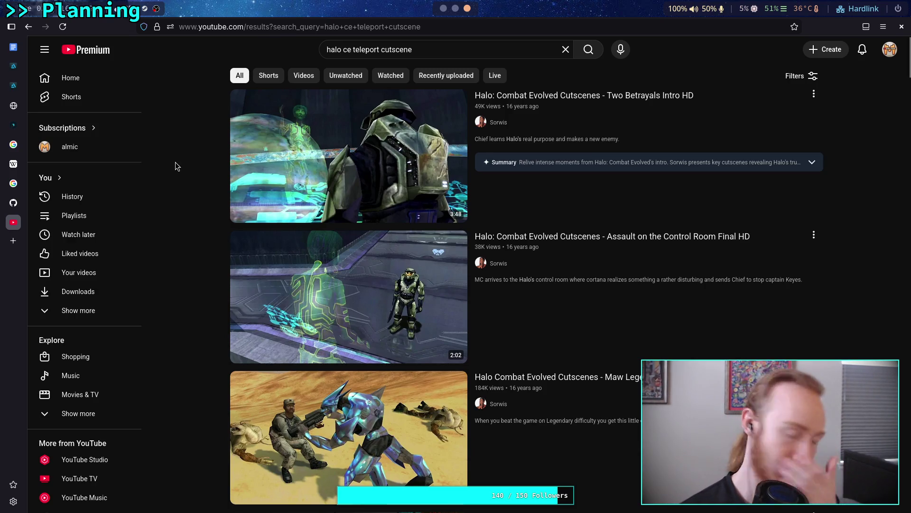
pyautogui.scroll(-9, 176, 162)
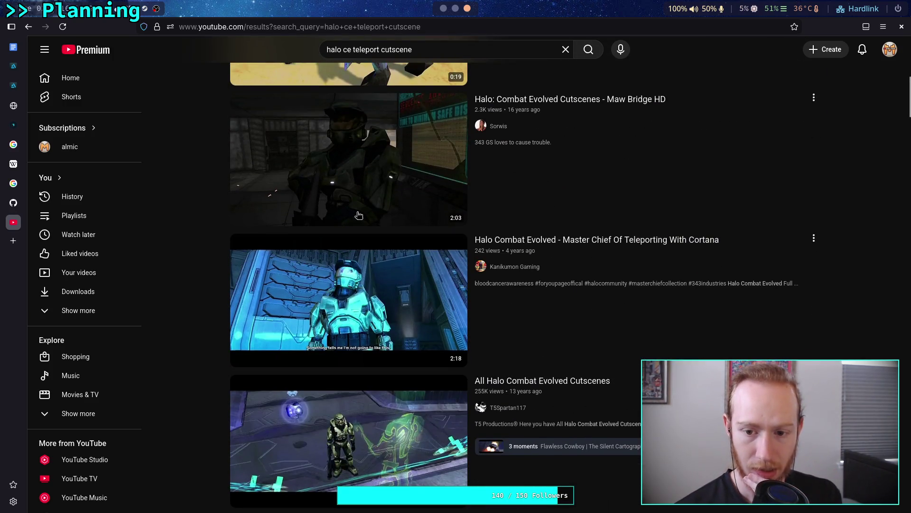
pyautogui.moveTo(581, 238)
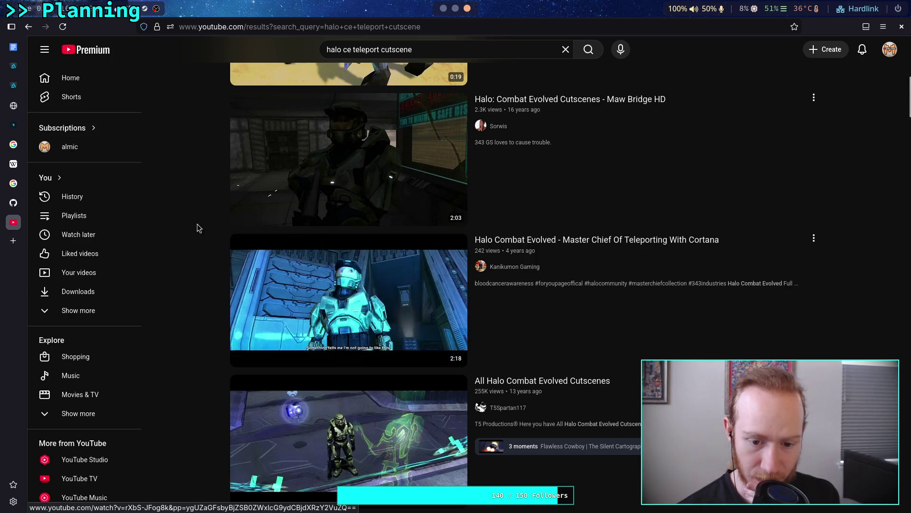
pyautogui.scroll(-10, 190, 209)
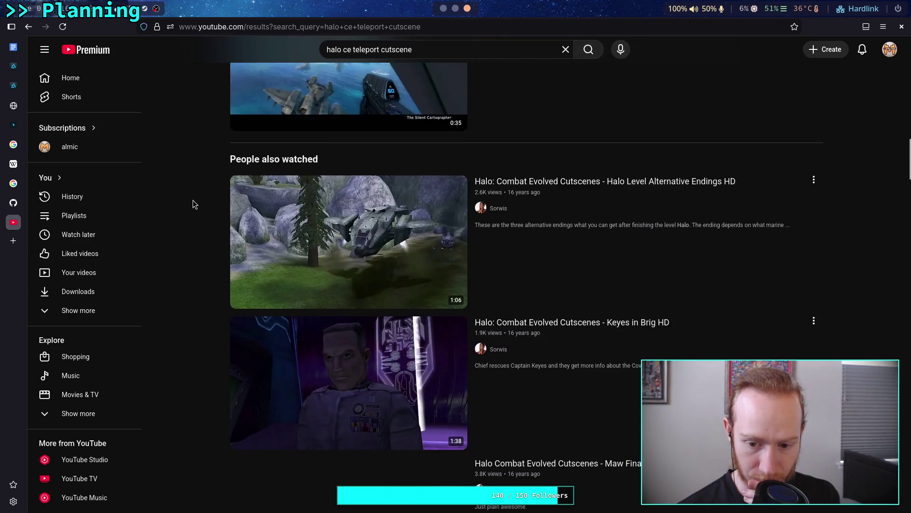
pyautogui.scroll(-5, 195, 199)
pyautogui.scroll(-9, 196, 198)
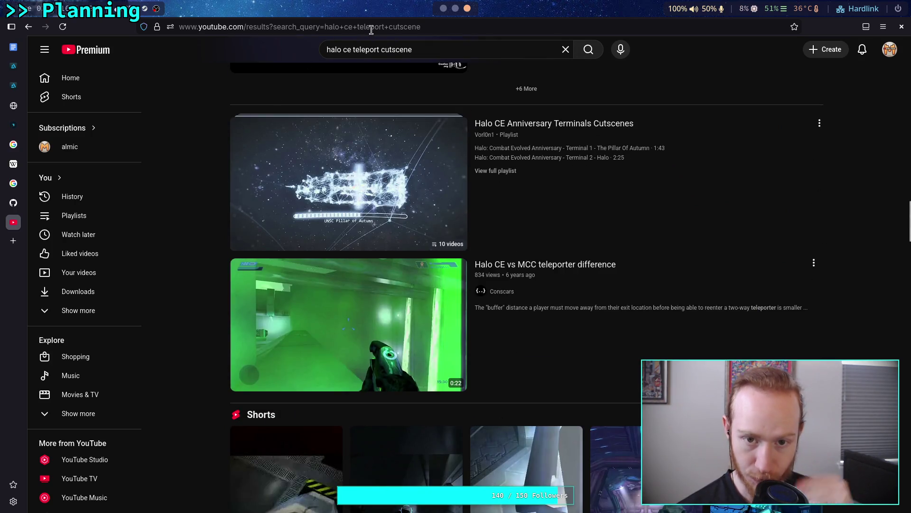
# Refine the search to 'halo ce two betrayals cutscene' and open the Two Betrayals Final HD video
pyautogui.click(351, 52)
pyautogui.keyDown('shift'); pyautogui.click(435, 48); pyautogui.keyUp('shift')
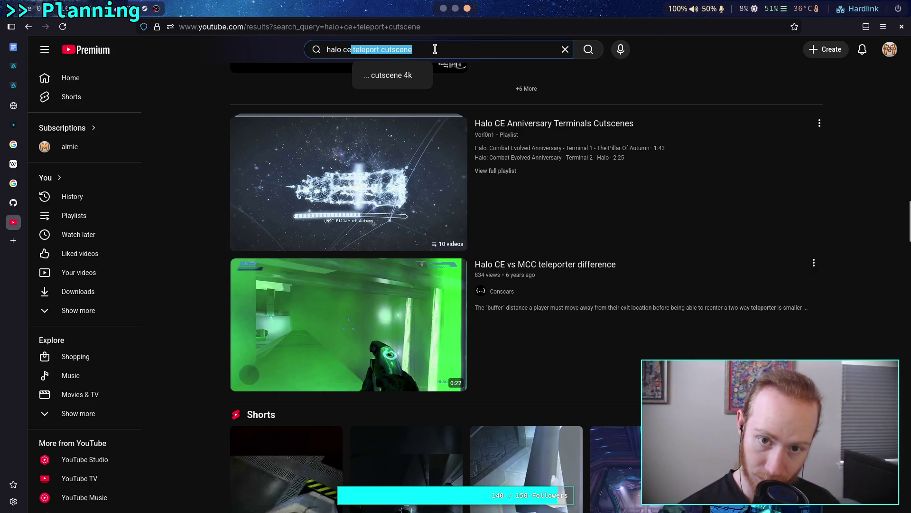
pyautogui.write('two')
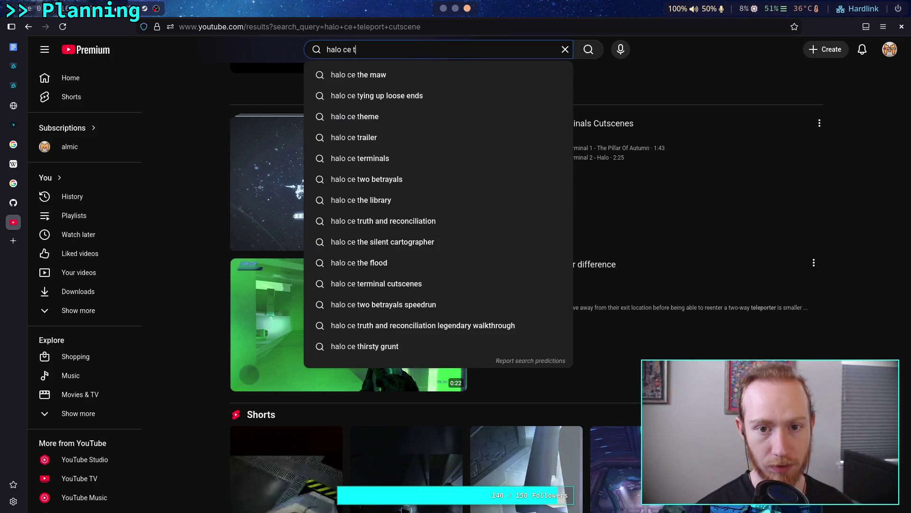
pyautogui.press('Down')
pyautogui.press('Down')
pyautogui.press('Return')
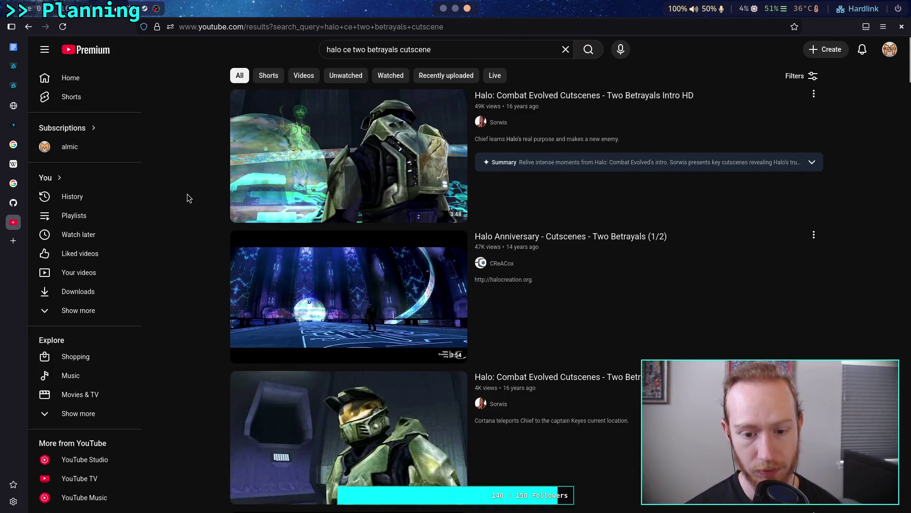
pyautogui.scroll(-3, 187, 193)
pyautogui.scroll(-1, 187, 194)
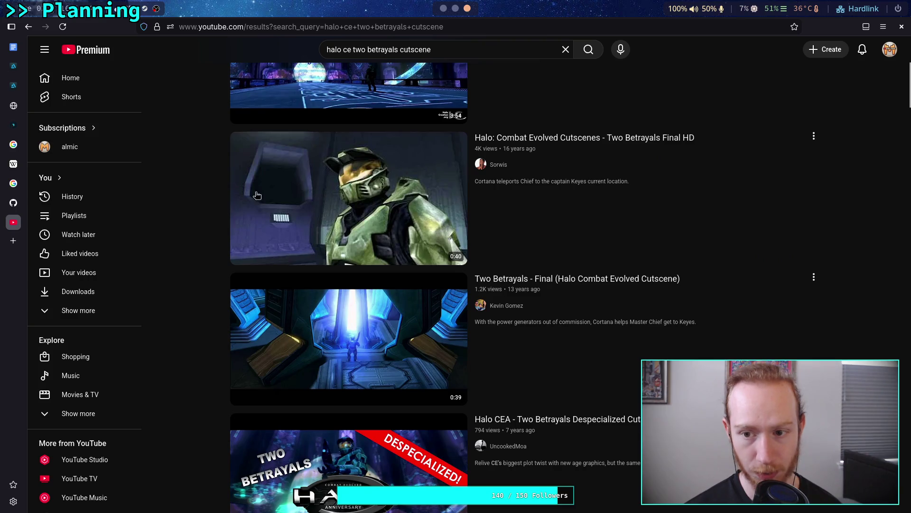
pyautogui.moveTo(546, 138)
pyautogui.scroll(4, 177, 217)
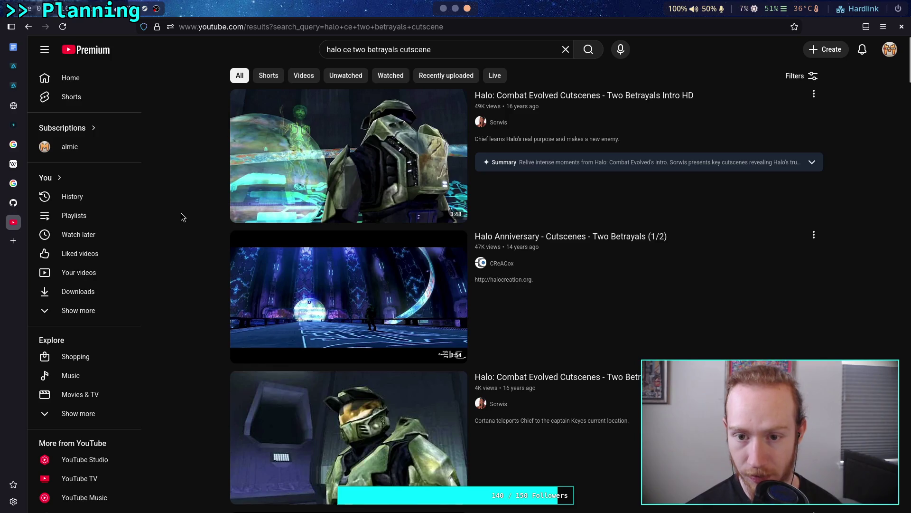
pyautogui.scroll(-1, 181, 212)
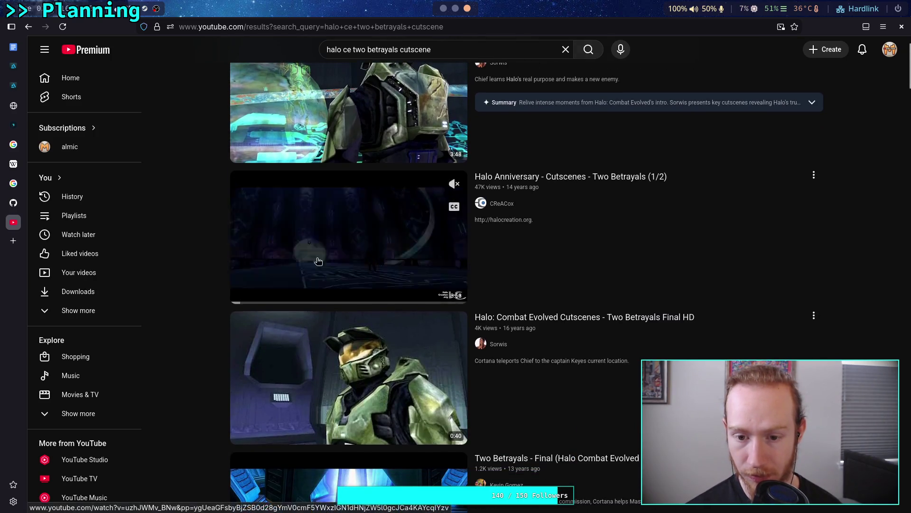
pyautogui.click(602, 317)
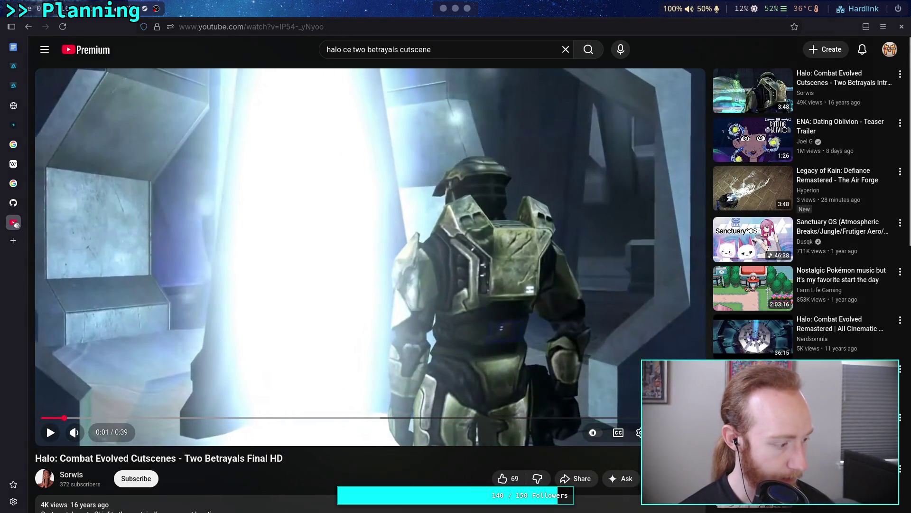
# Raise the volume, replay the Two Betrayals cutscene from 0:00, then pause it
pyautogui.click(173, 382)
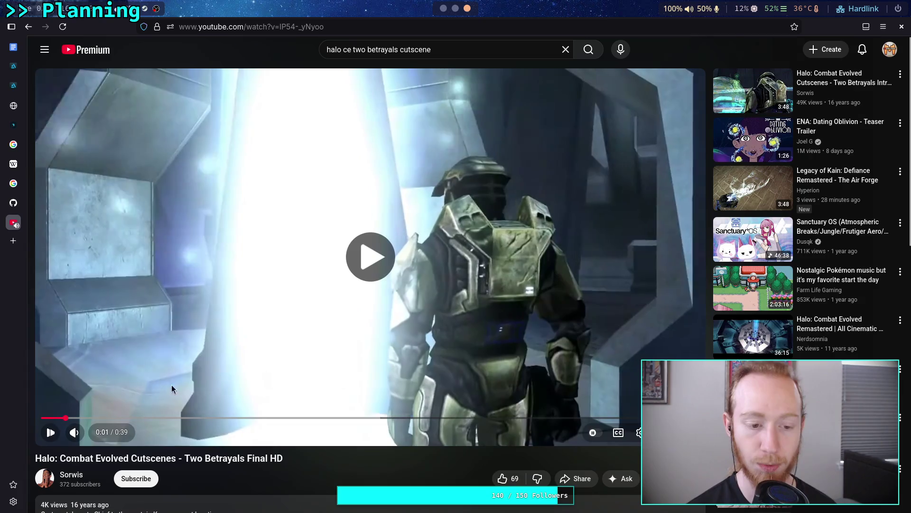
pyautogui.moveTo(97, 435); pyautogui.dragTo(100, 434)
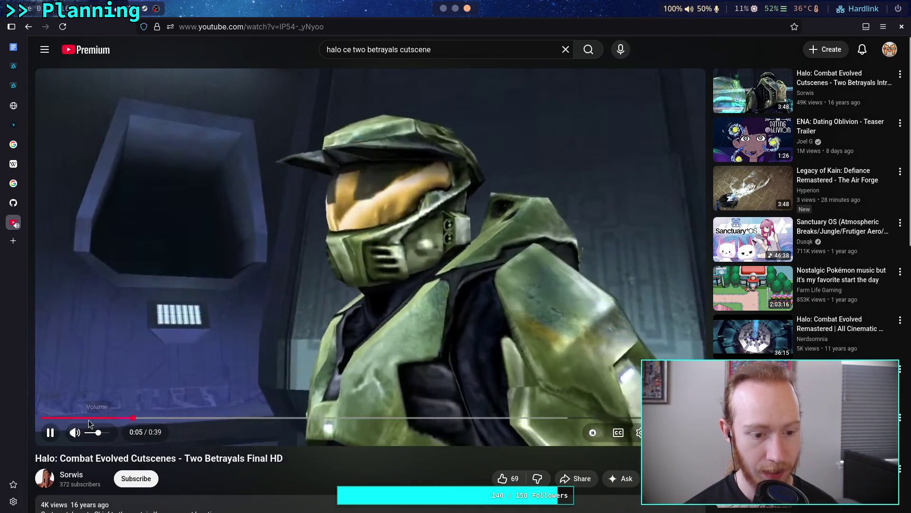
pyautogui.press('0')
pyautogui.click(219, 359)
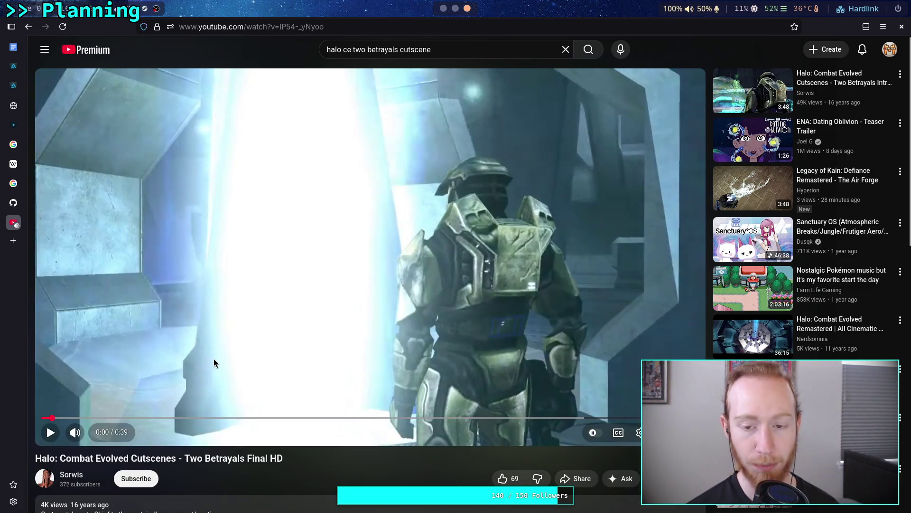
pyautogui.click(184, 369)
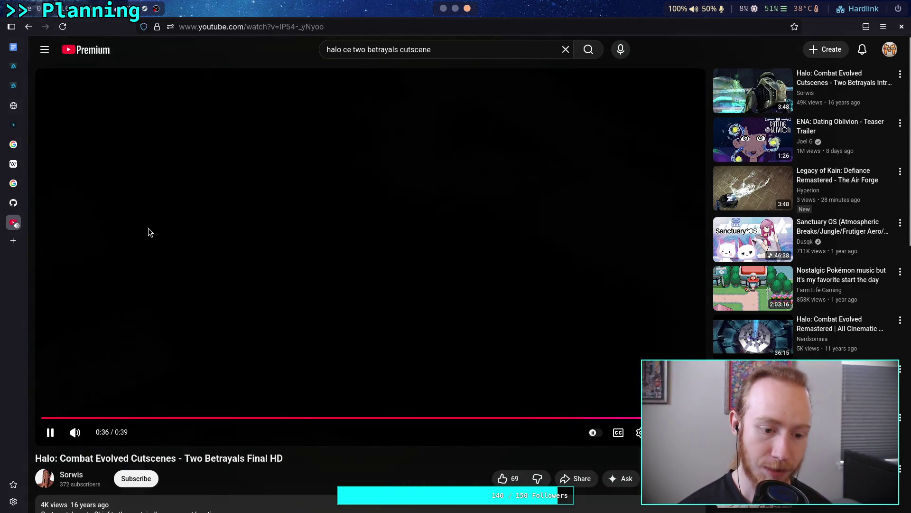
pyautogui.click(150, 232)
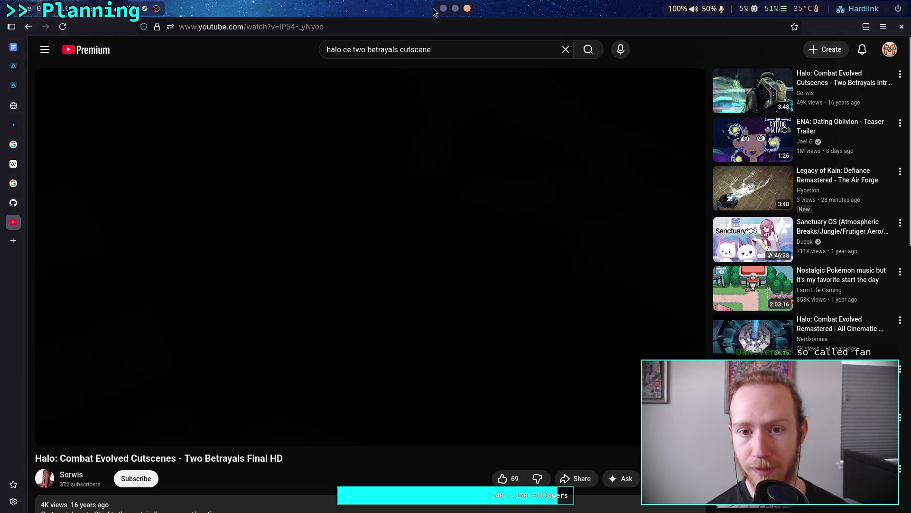
# Run git status to list the modified files in the planet-game repository
pyautogui.click(454, 9)
pyautogui.click(443, 8)
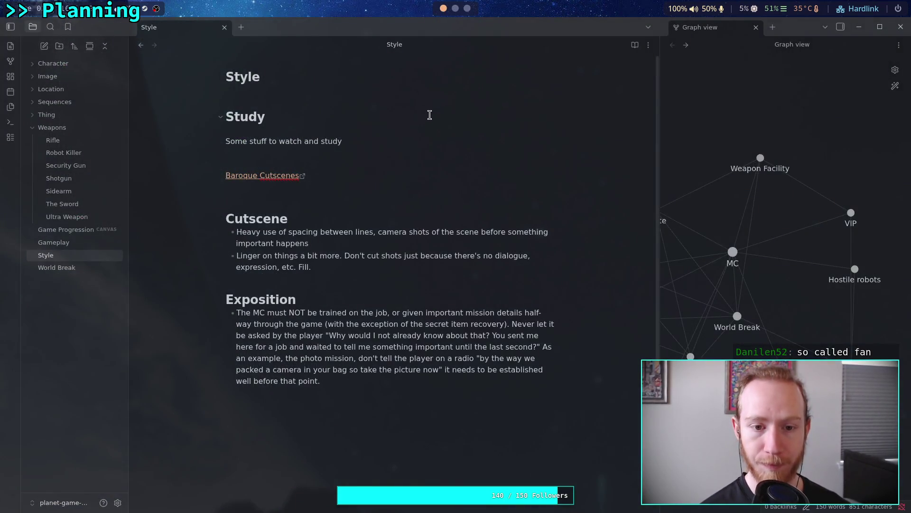
pyautogui.click(455, 9)
pyautogui.write('git sat')
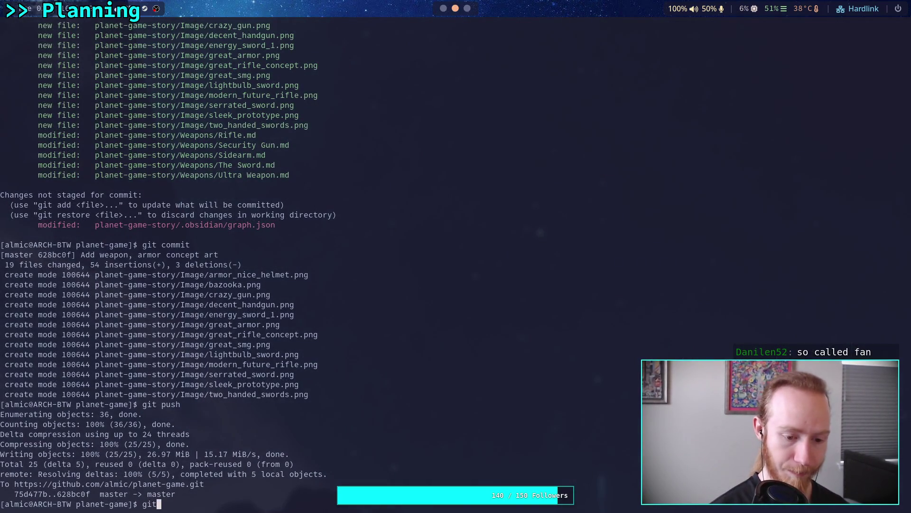
pyautogui.press('BackSpace')
pyautogui.press('BackSpace')
pyautogui.write('tatus')
pyautogui.press('Return')
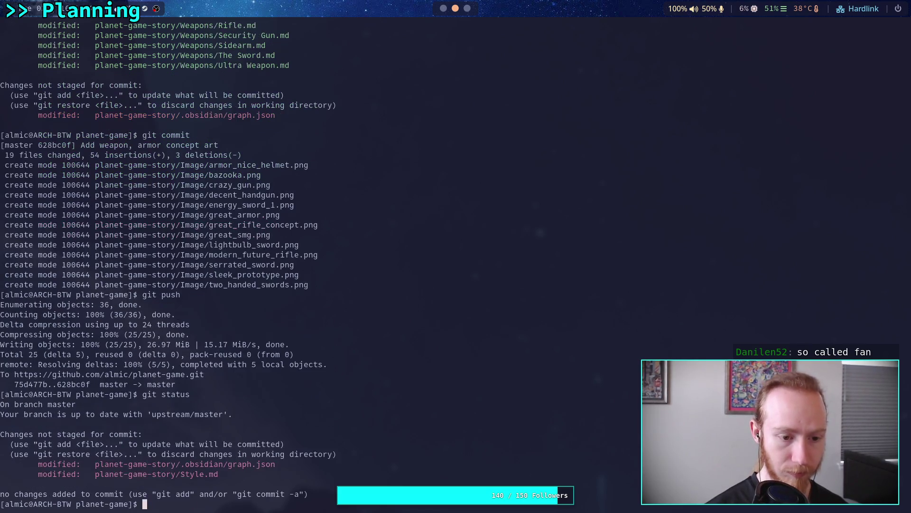
# Start a git restore command in the terminal and close the Obsidian window
pyautogui.write('g')
pyautogui.press('BackSpace')
pyautogui.write('git restore')
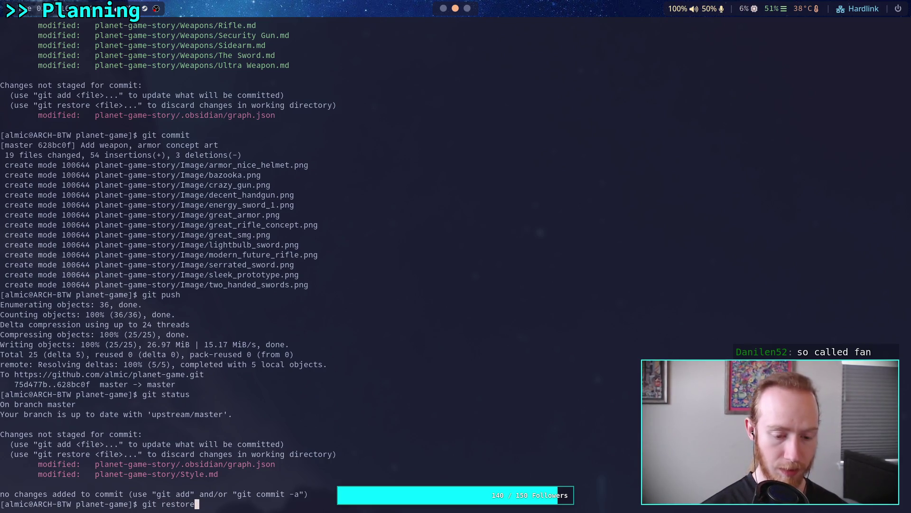
pyautogui.press('super+1')
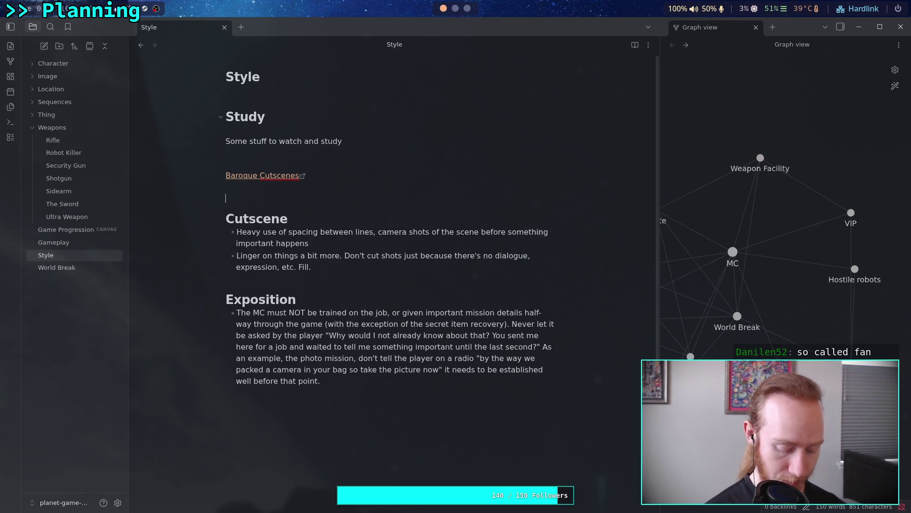
pyautogui.click(900, 27)
pyautogui.click(456, 8)
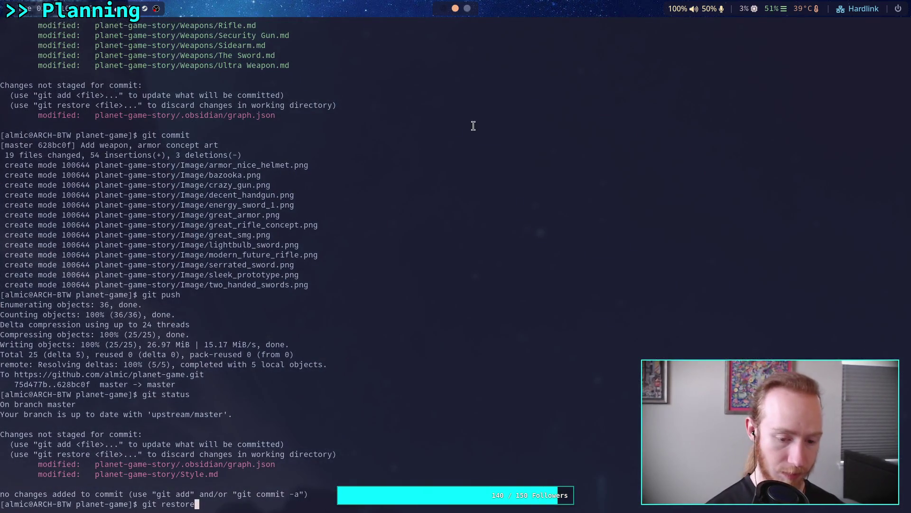
# Run git diff on planet-game-story/.obsidian/graph.json to inspect its uncommitted changes
pyautogui.write(' pl')
pyautogui.press('Tab')
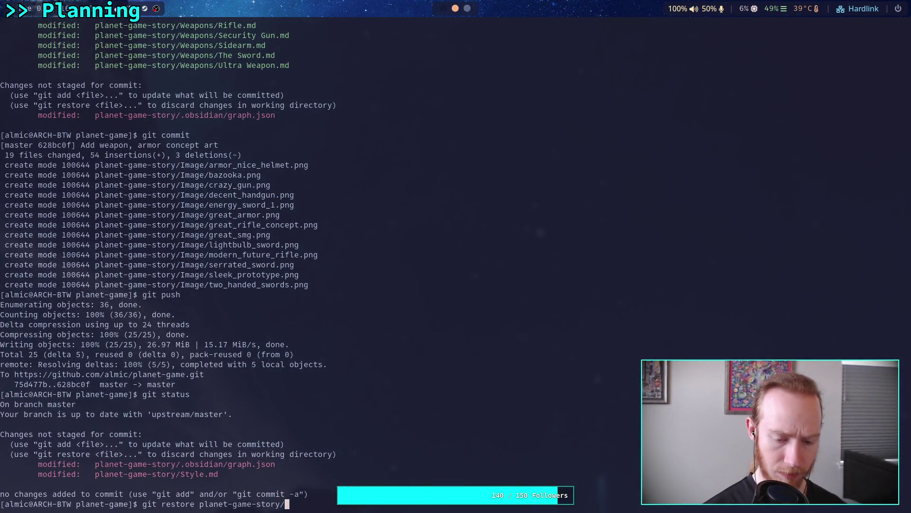
pyautogui.write('.')
pyautogui.write('o')
pyautogui.press('Tab')
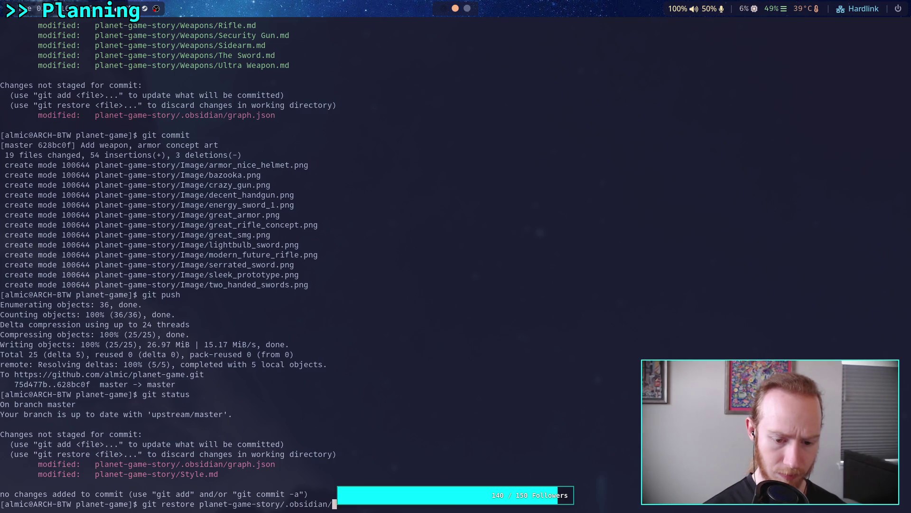
pyautogui.write('g')
pyautogui.press('Tab')
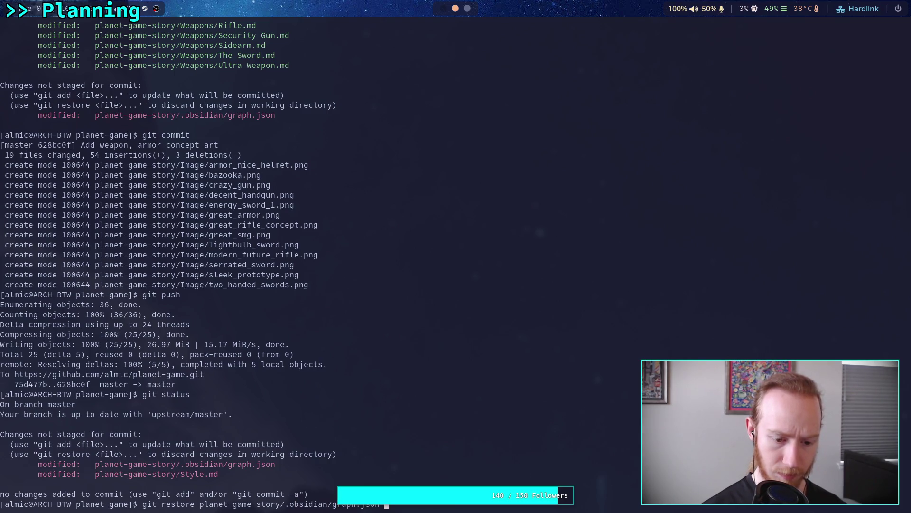
pyautogui.press('BackSpace')
pyautogui.press('BackSpace')
pyautogui.press('BackSpace')
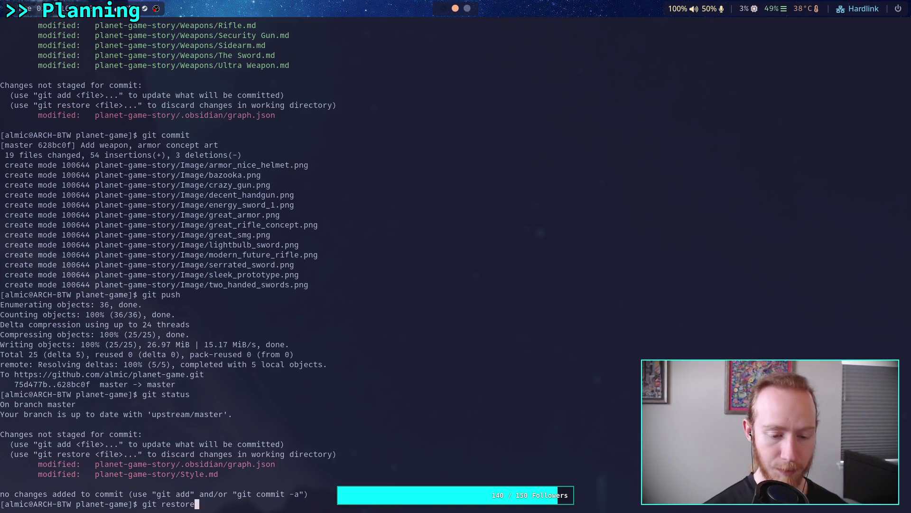
pyautogui.press('BackSpace')
pyautogui.write('diff')
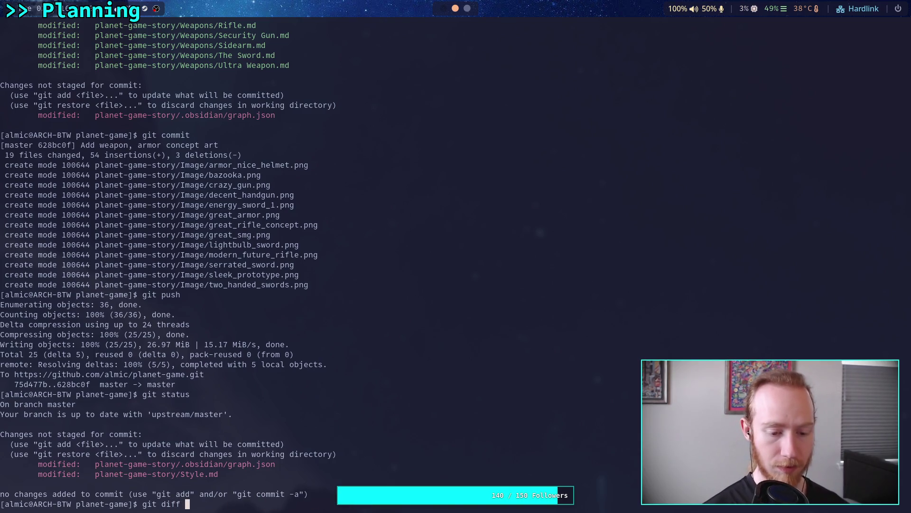
pyautogui.press('Return')
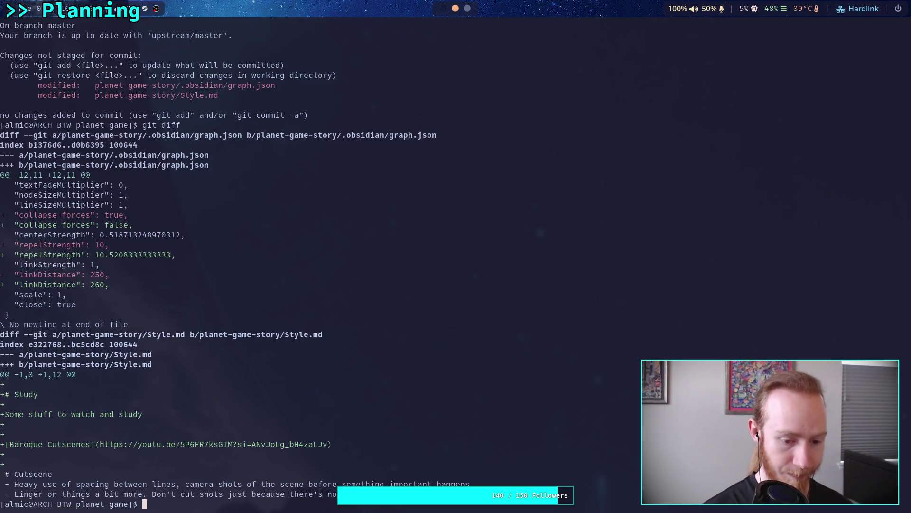
# Restore planet-game-story/.obsidian/graph.json and confirm with git status that only Style.md remains modified
pyautogui.write('git restore pl')
pyautogui.press('Tab')
pyautogui.write('.o')
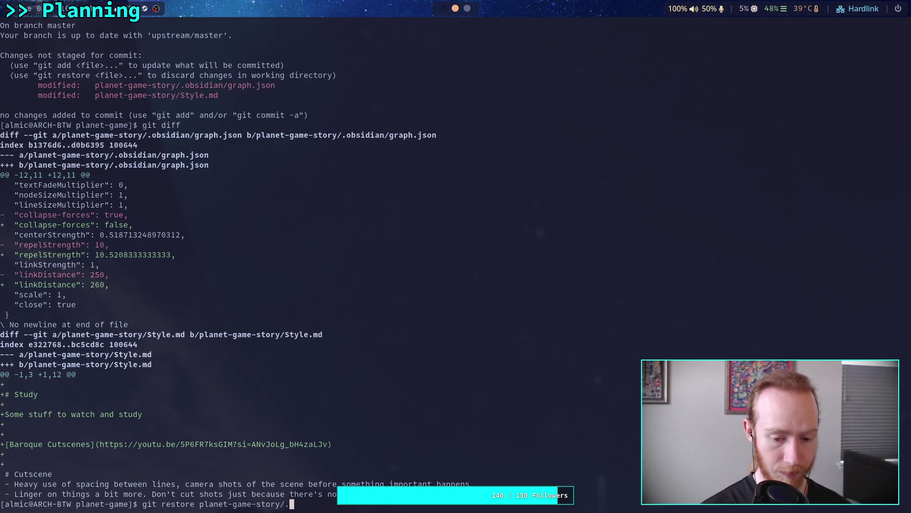
pyautogui.press('Tab')
pyautogui.write('g')
pyautogui.press('Tab')
pyautogui.press('Return')
pyautogui.write('git status')
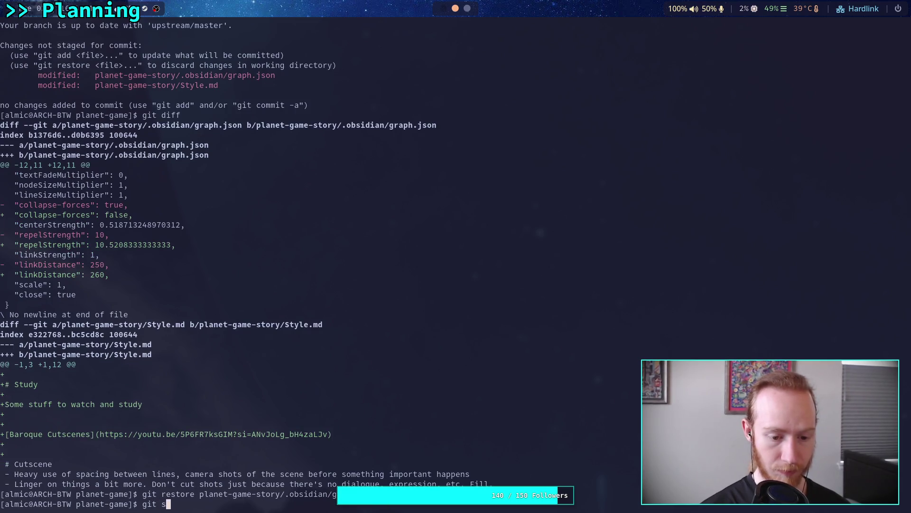
pyautogui.press('Return')
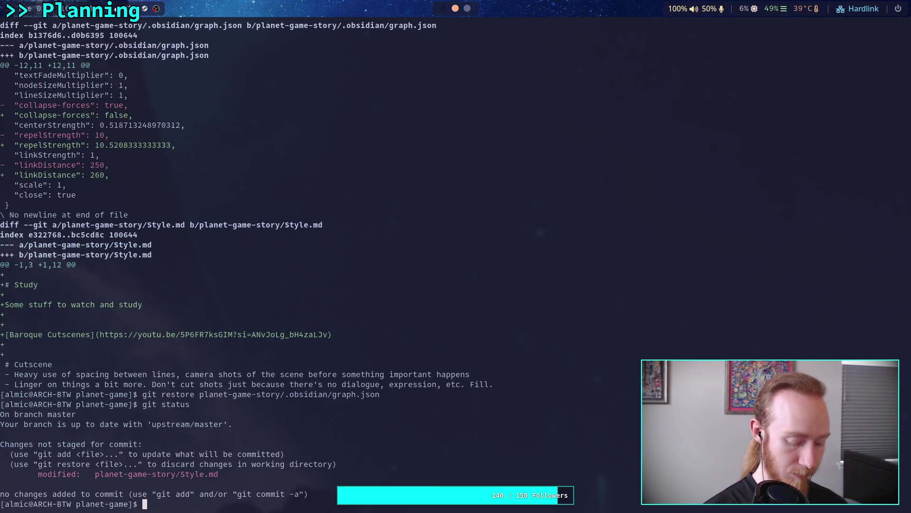
pyautogui.press('super+1')
pyautogui.press('super+d')
# Launch Obsidian from the launcher by searching 'obs', then check the terminal workspace
pyautogui.write('obs')
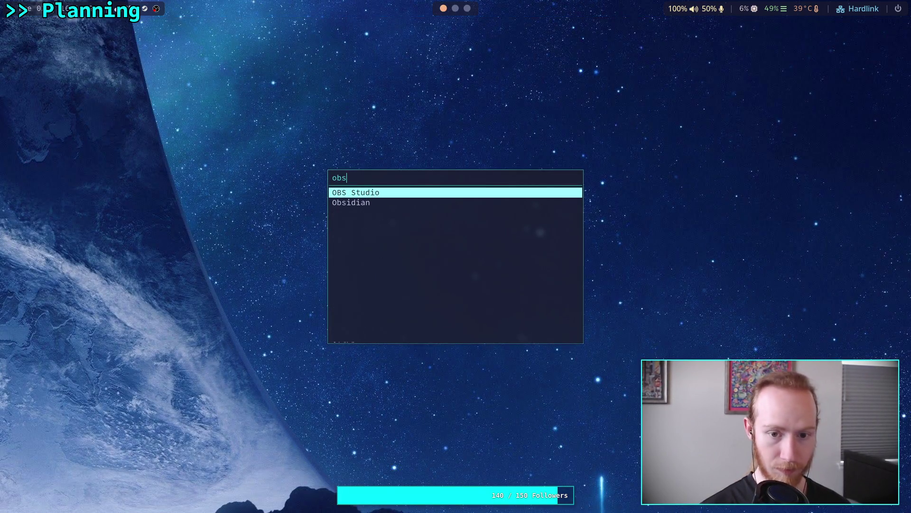
pyautogui.press('Down')
pyautogui.press('Return')
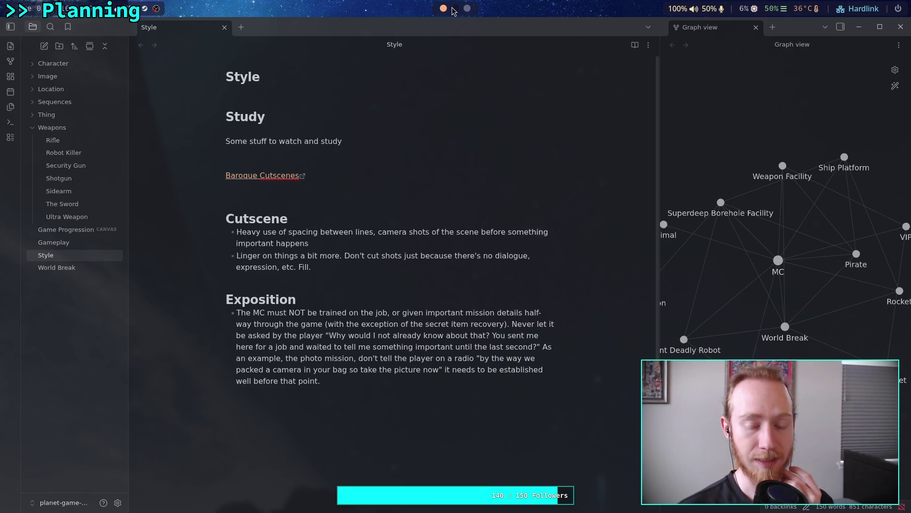
pyautogui.click(454, 8)
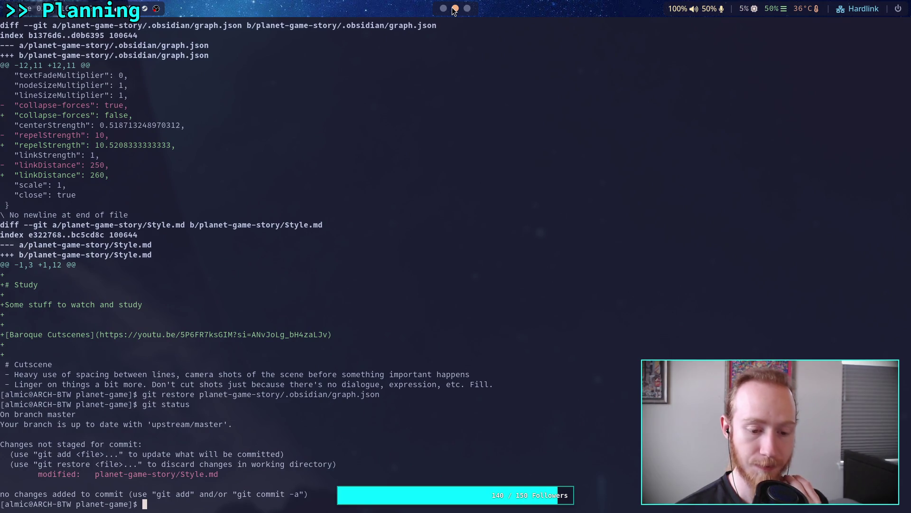
# Open the Game Progression canvas and pan to the Recovery Mission group's cards
pyautogui.click(443, 8)
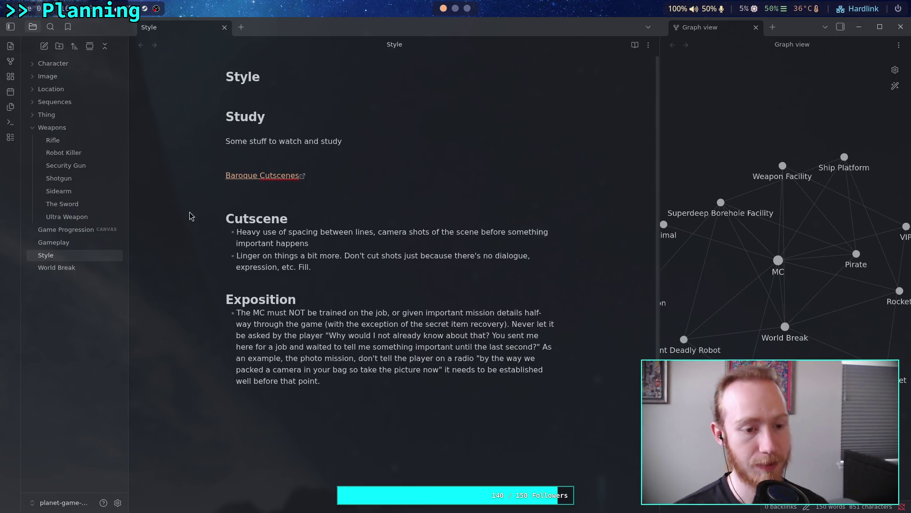
pyautogui.click(76, 208)
pyautogui.click(73, 215)
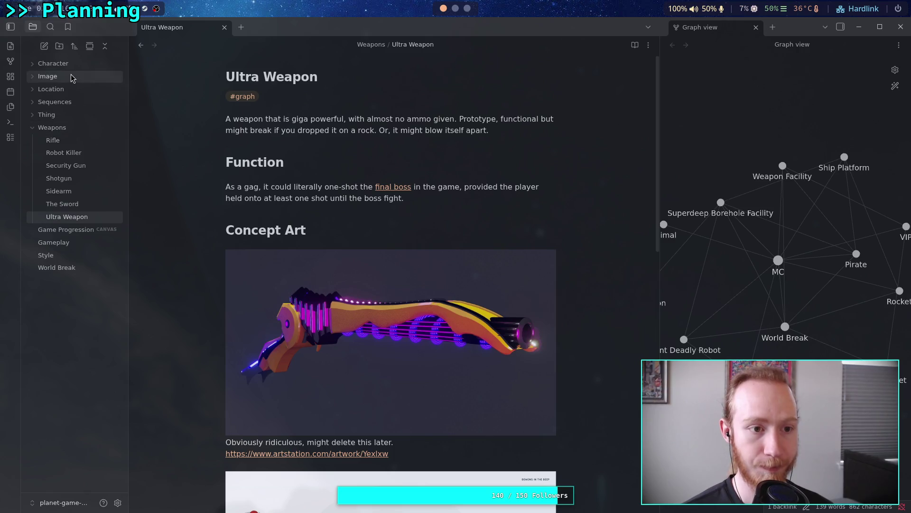
pyautogui.click(71, 230)
pyautogui.scroll(-1, 364, 267)
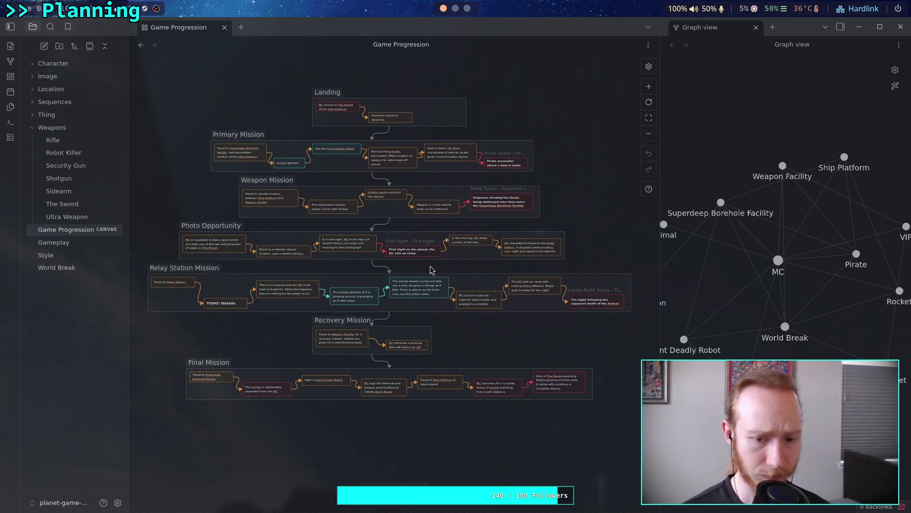
pyautogui.scroll(5, 430, 266)
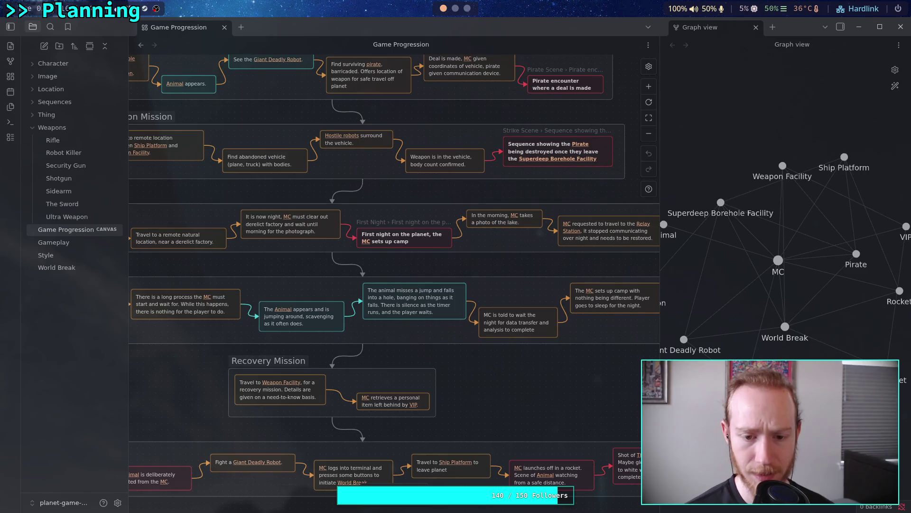
pyautogui.scroll(2, 397, 280)
pyautogui.scroll(-5, 397, 281)
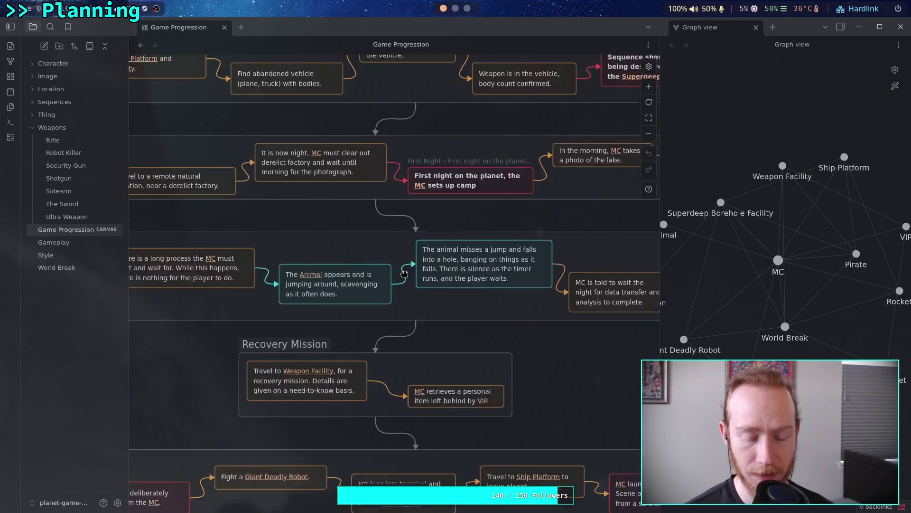
pyautogui.hscroll(-5, 427, 266)
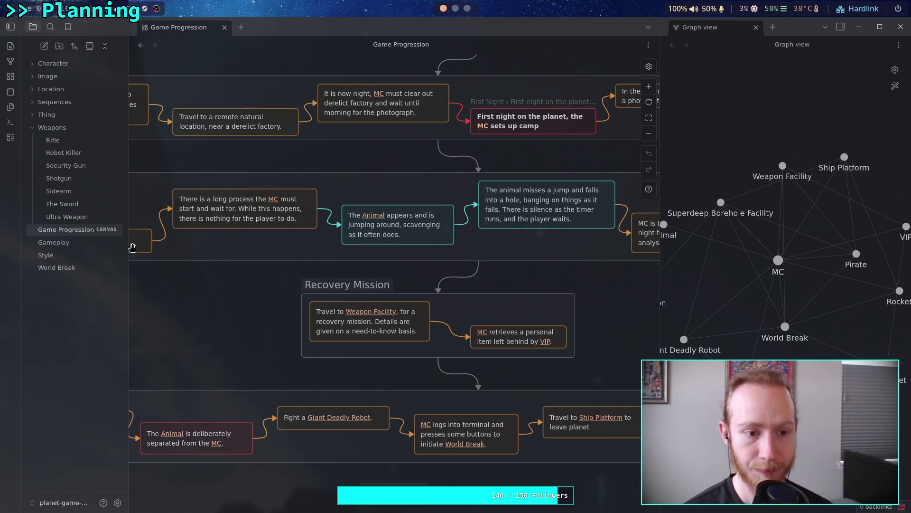
pyautogui.moveTo(305, 295); pyautogui.dragTo(523, 271)
pyautogui.hscroll(5, 474, 285)
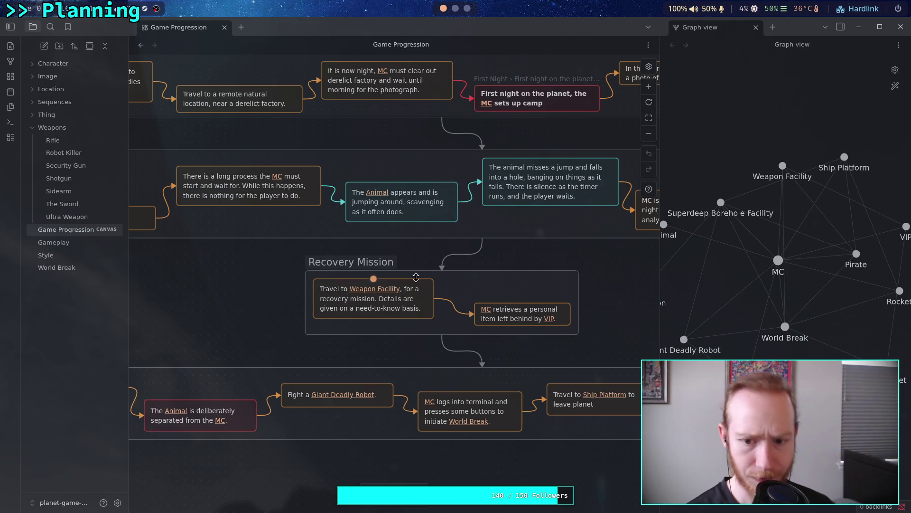
pyautogui.moveTo(489, 301); pyautogui.dragTo(375, 301)
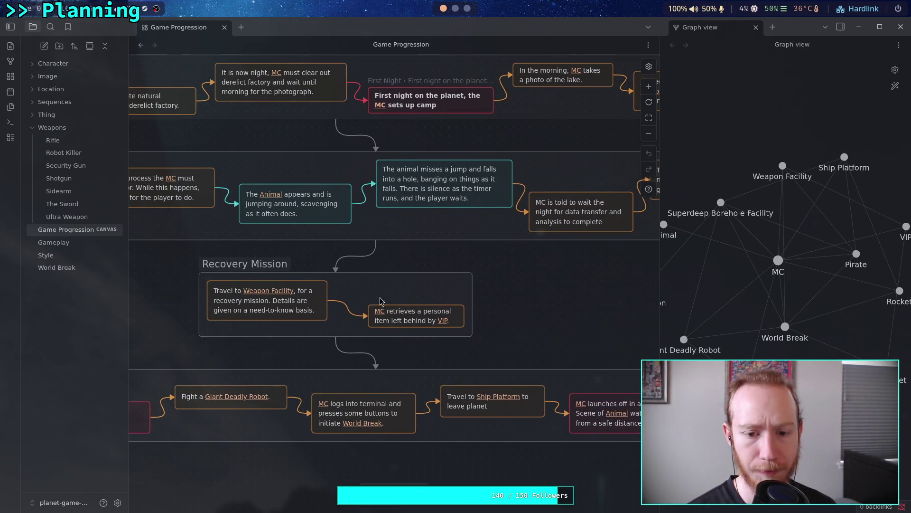
# Add a teal card beside Recovery Mission linking The Sword, followed by 'found e'
pyautogui.doubleClick(513, 295)
pyautogui.click(505, 270)
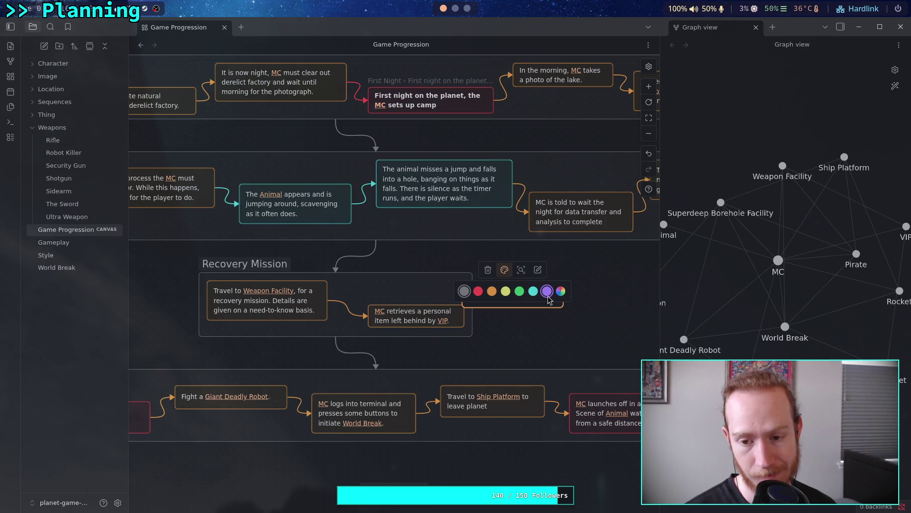
pyautogui.click(533, 291)
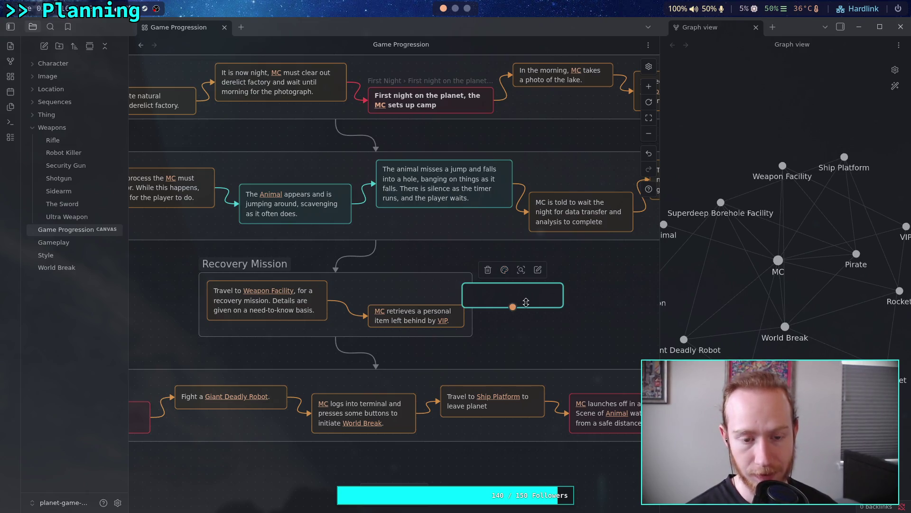
pyautogui.doubleClick(530, 296)
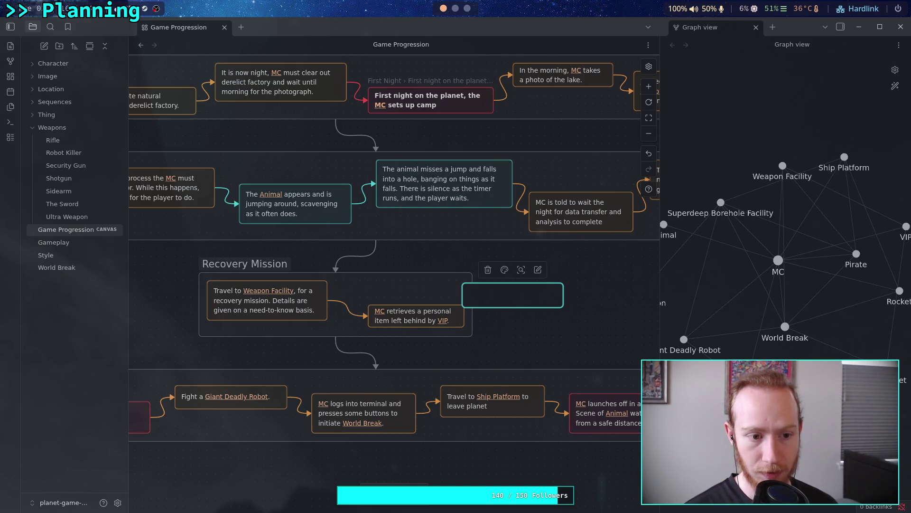
pyautogui.write('[[the sw')
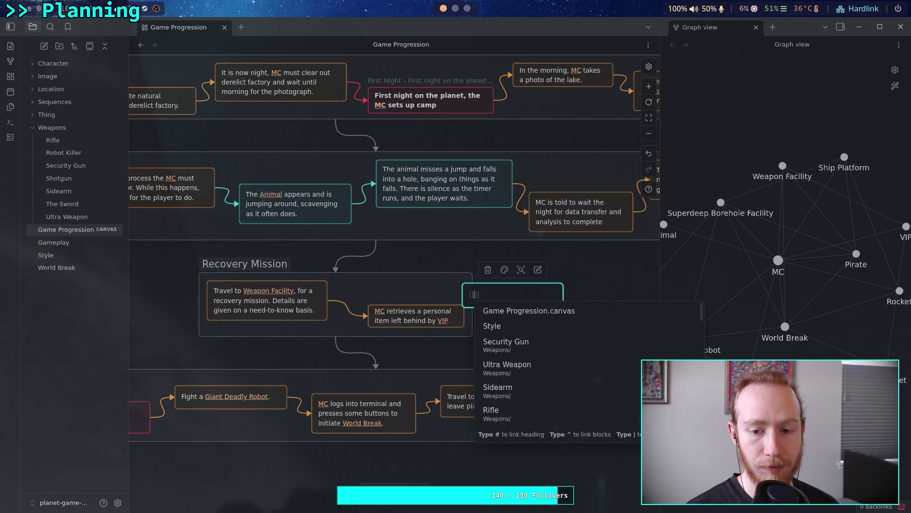
pyautogui.press('Return')
pyautogui.write('fou')
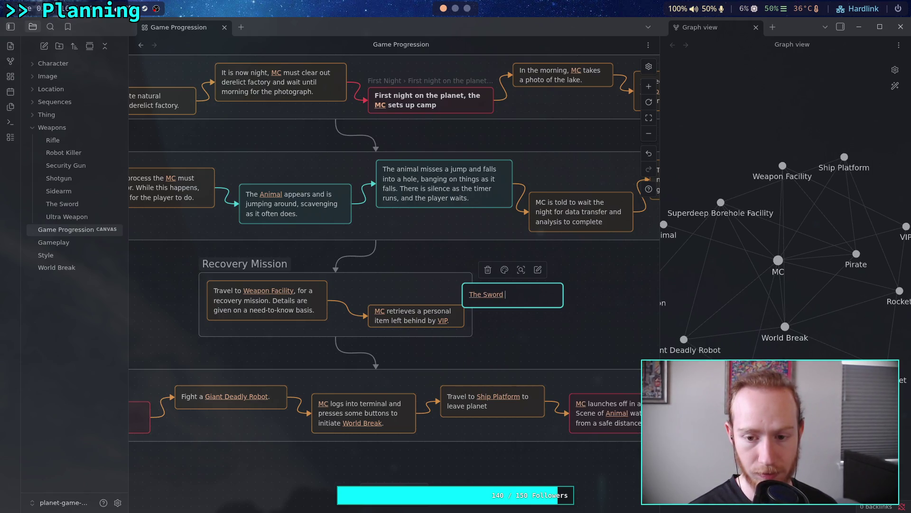
pyautogui.write('nd ')
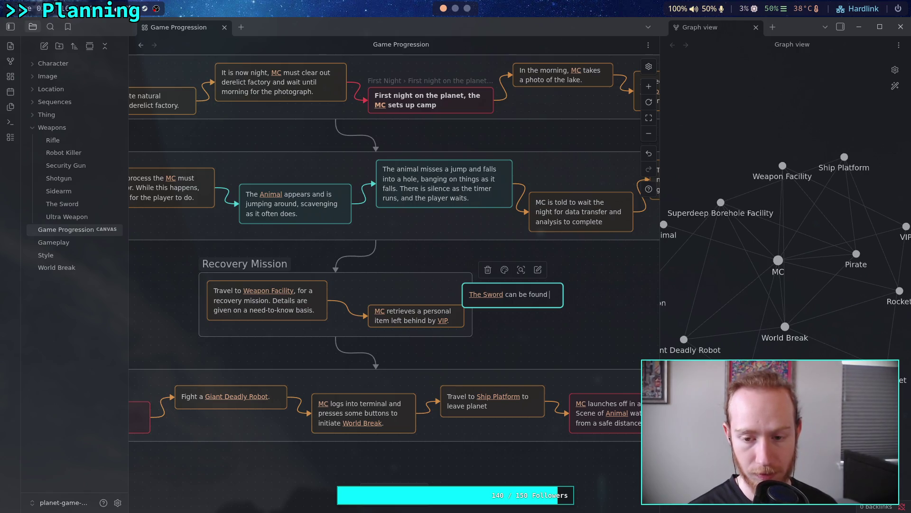
pyautogui.write('early in the mission')
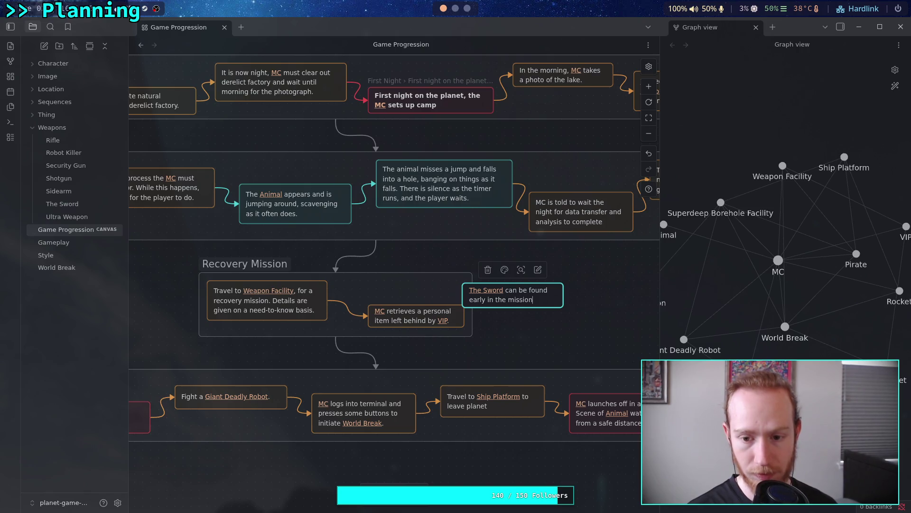
# Draw an arrow from the Weapon Facility travel card to the finished Sword card
pyautogui.click(527, 332)
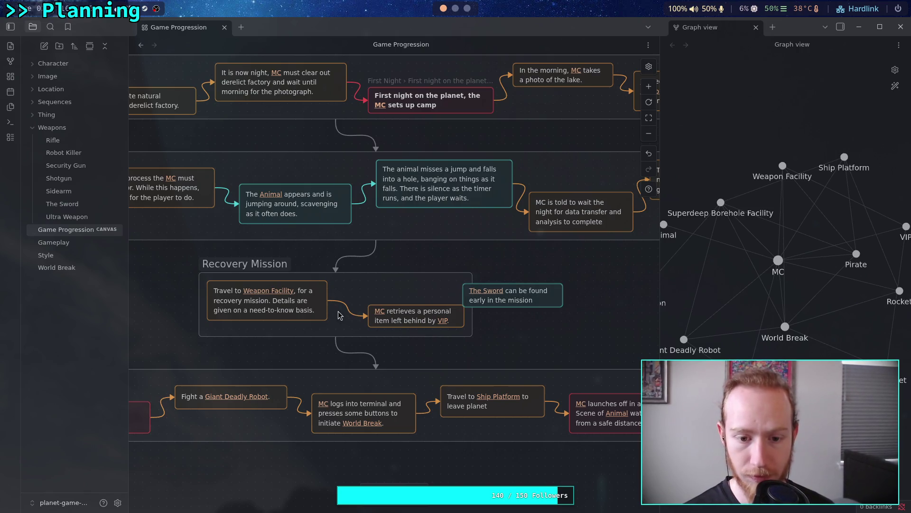
pyautogui.moveTo(328, 300); pyautogui.dragTo(495, 303)
pyautogui.click(335, 335)
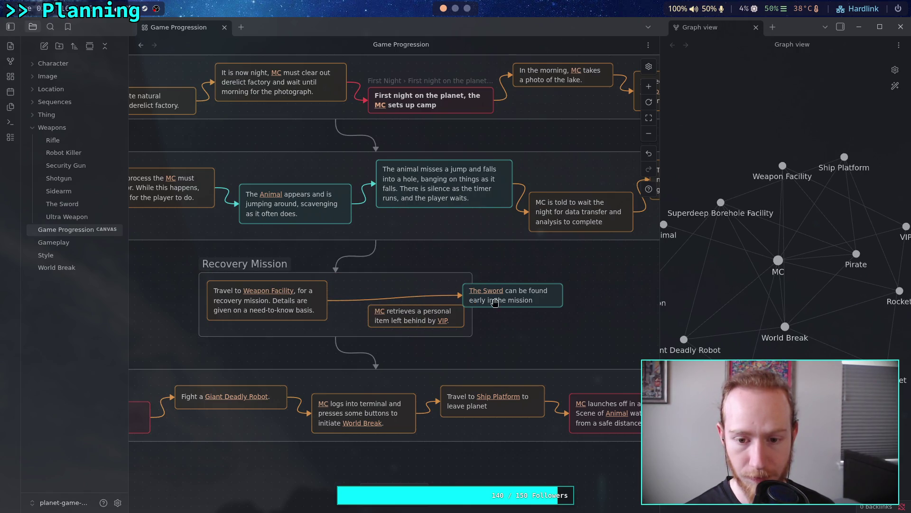
pyautogui.click(364, 318)
# Place The Sword card between the travel and MC retrieves cards, and fit the group around them
pyautogui.click(446, 305)
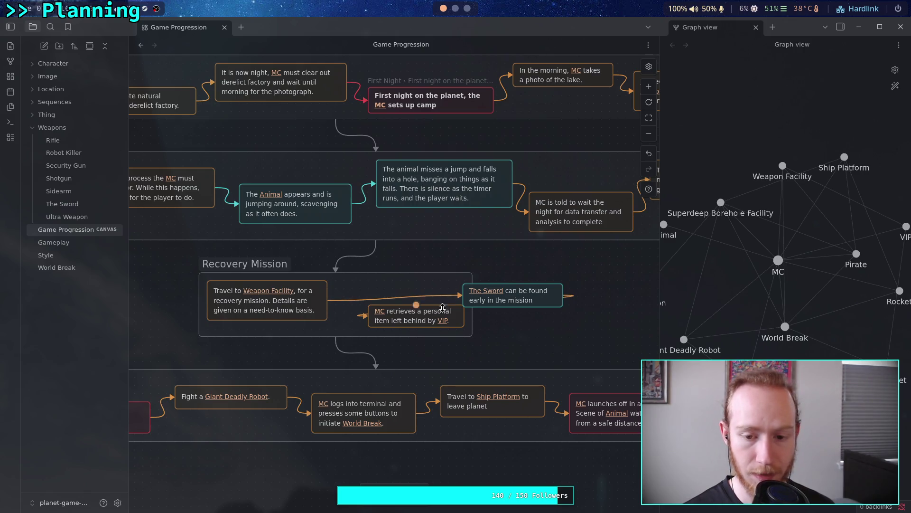
pyautogui.click(472, 304)
pyautogui.moveTo(441, 321)
pyautogui.mouseDown()
pyautogui.moveTo(539, 319)
pyautogui.moveTo(577, 331)
pyautogui.mouseUp()
pyautogui.moveTo(501, 298); pyautogui.dragTo(382, 319)
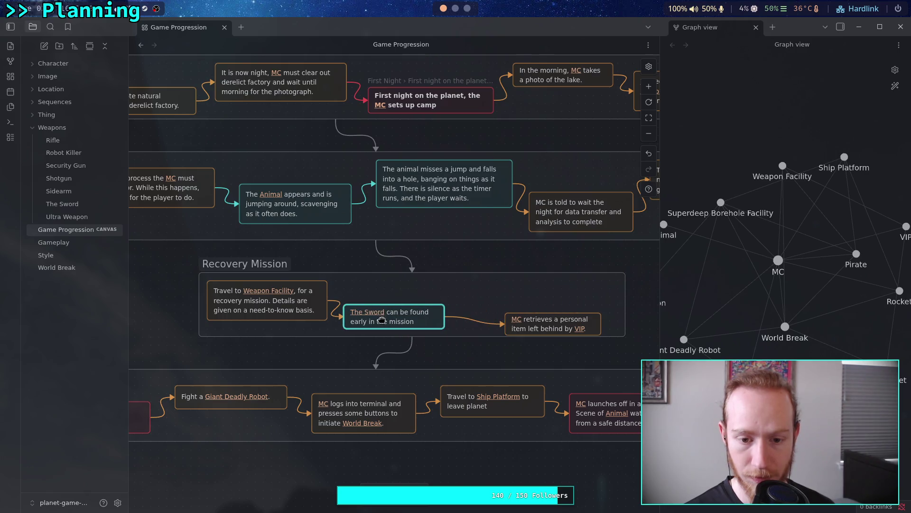
pyautogui.moveTo(545, 322); pyautogui.dragTo(496, 288)
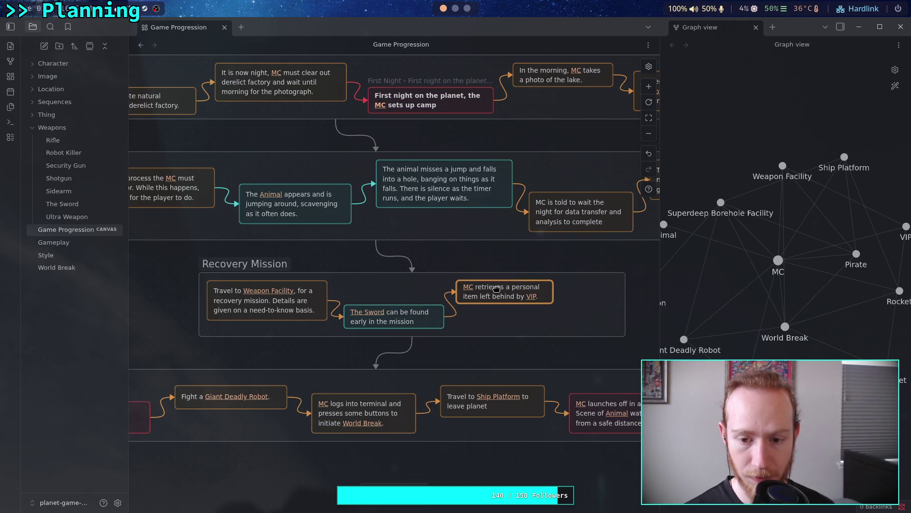
pyautogui.moveTo(625, 316); pyautogui.dragTo(562, 321)
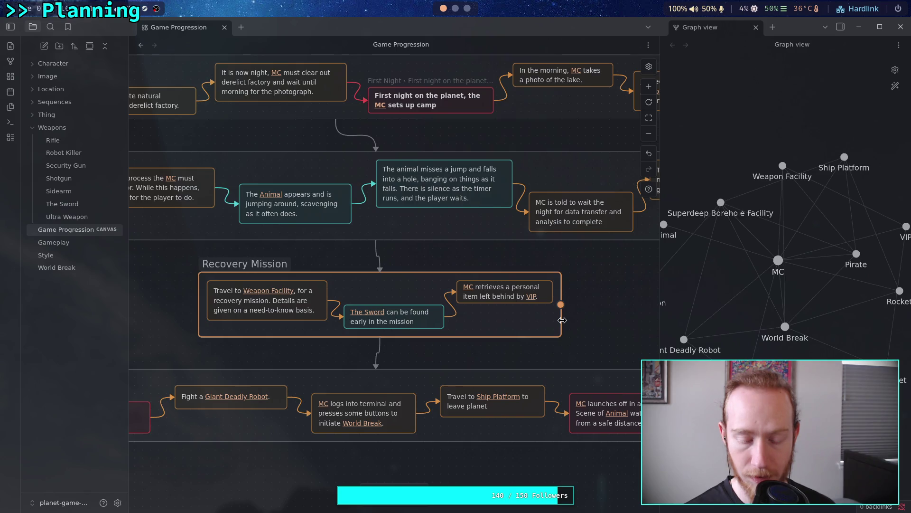
pyautogui.moveTo(487, 323); pyautogui.dragTo(447, 322)
pyautogui.moveTo(520, 320); pyautogui.dragTo(529, 320)
pyautogui.moveTo(462, 327); pyautogui.dragTo(456, 326)
pyautogui.click(434, 350)
pyautogui.hscroll(-2, 483, 346)
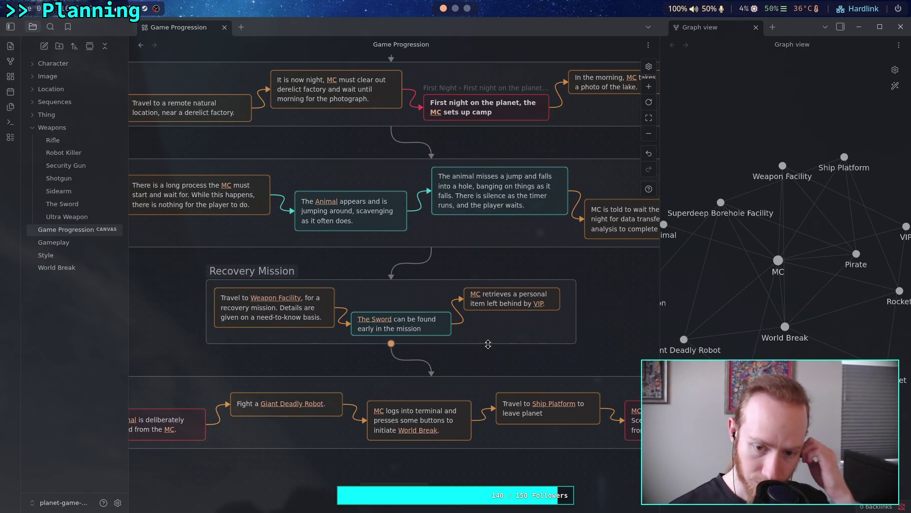
# Pan the canvas up to show the Landing, Primary Mission and Weapon Mission groups
pyautogui.hscroll(-3, 520, 368)
pyautogui.scroll(1, 519, 368)
pyautogui.hscroll(-8, 519, 367)
pyautogui.scroll(2, 519, 368)
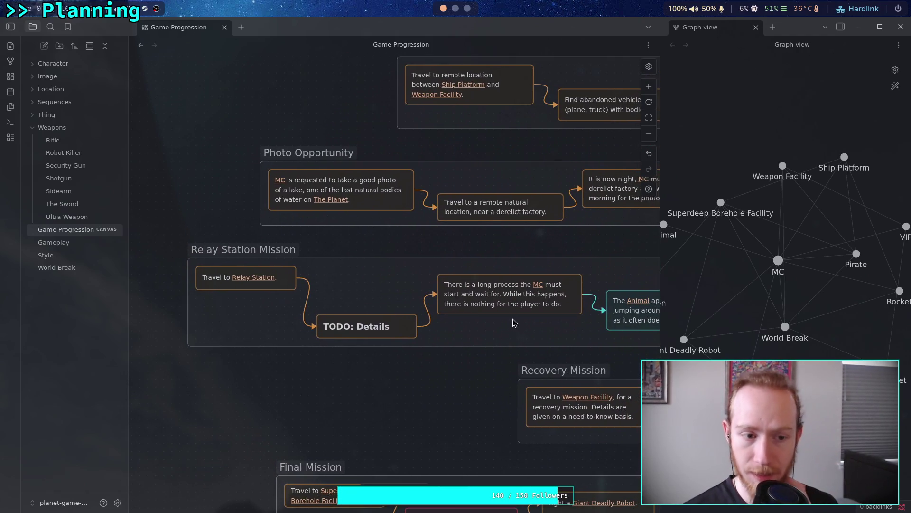
pyautogui.hscroll(2, 513, 318)
pyautogui.scroll(1, 512, 319)
pyautogui.scroll(2, 436, 317)
pyautogui.hscroll(2, 436, 317)
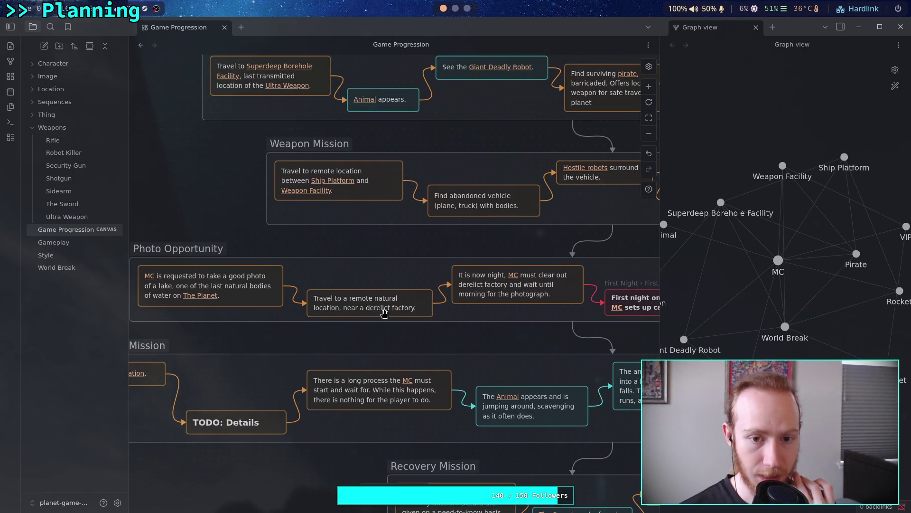
pyautogui.scroll(3, 380, 316)
pyautogui.hscroll(1, 380, 315)
pyautogui.moveTo(401, 347); pyautogui.dragTo(366, 422)
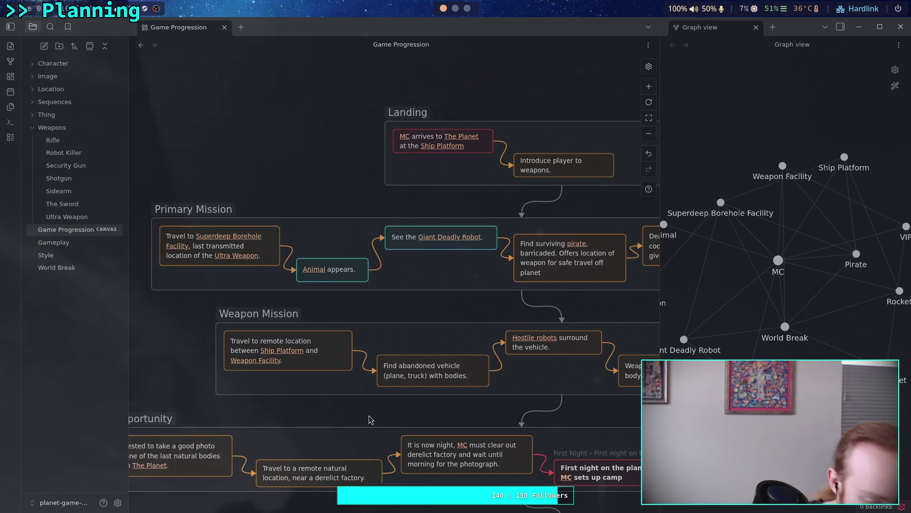
pyautogui.moveTo(333, 391); pyautogui.dragTo(417, 336)
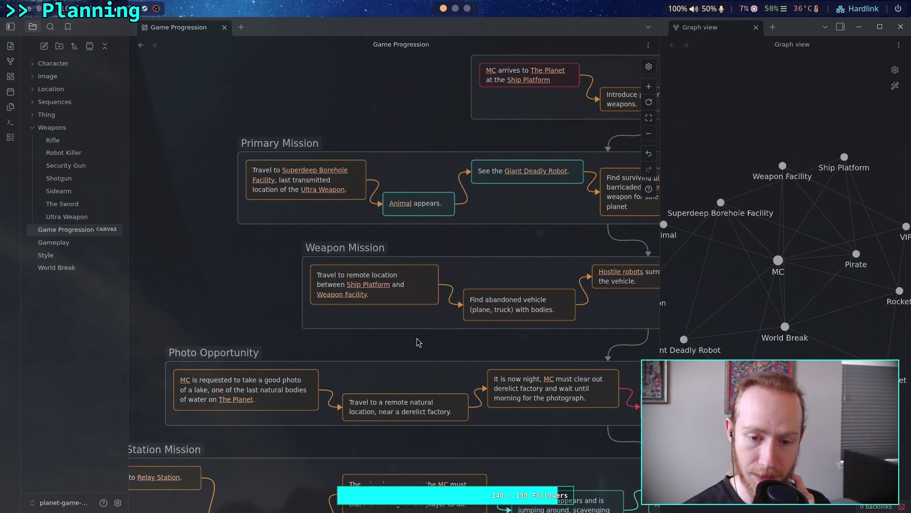
pyautogui.moveTo(417, 338); pyautogui.dragTo(386, 392)
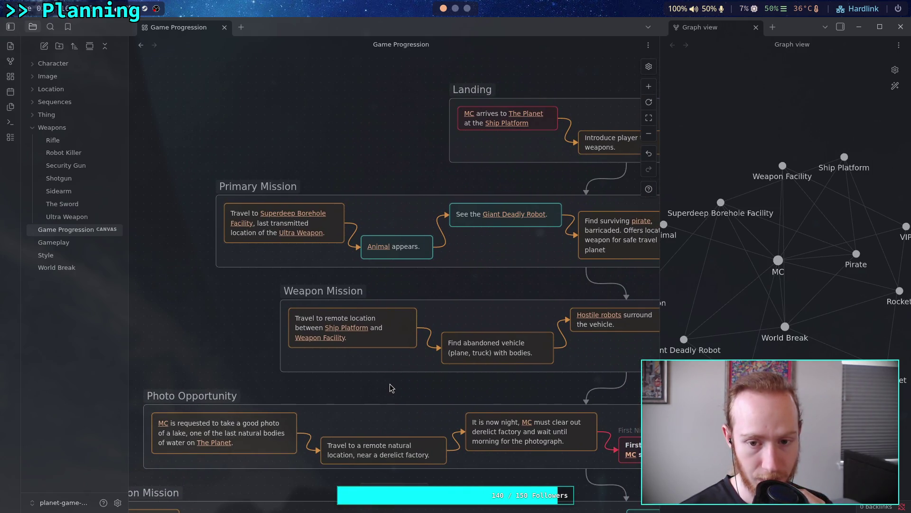
pyautogui.moveTo(399, 370); pyautogui.dragTo(372, 385)
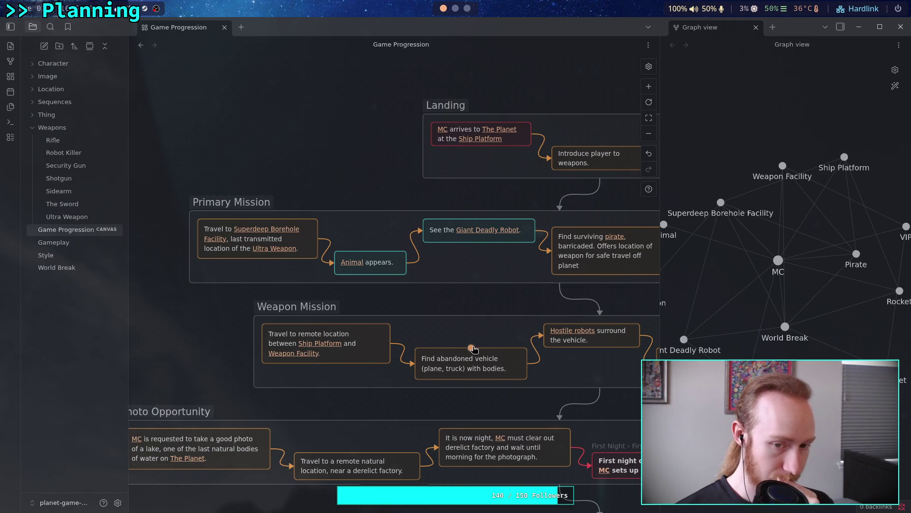
pyautogui.moveTo(473, 350); pyautogui.dragTo(436, 352)
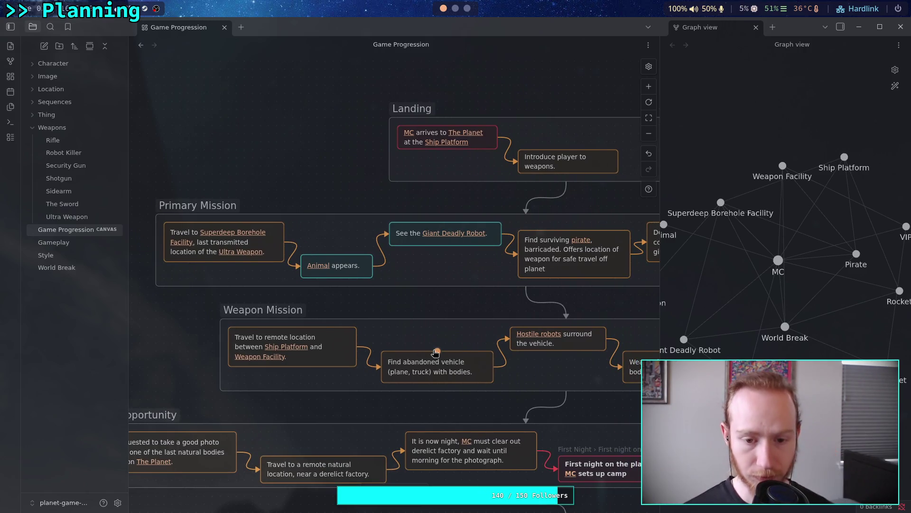
# Add a teal card between the Primary Mission and Weapon Mission groups
pyautogui.doubleClick(453, 302)
pyautogui.click(446, 277)
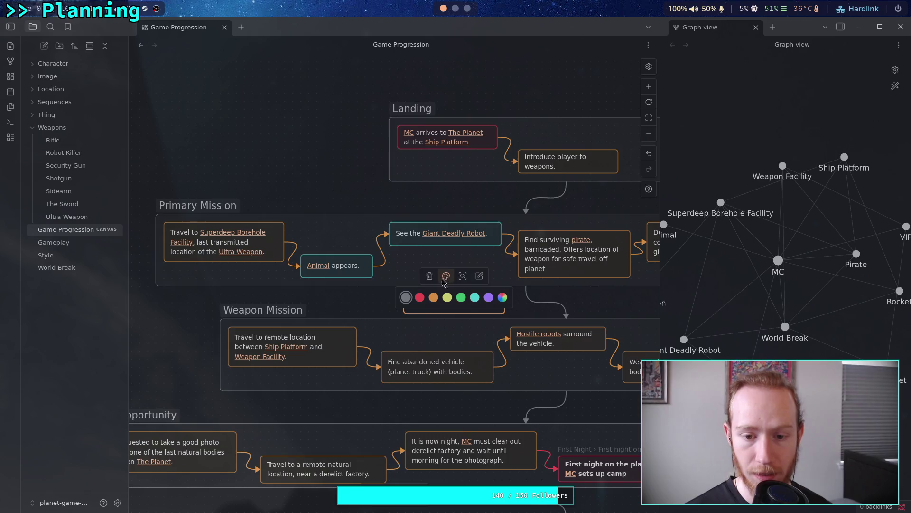
pyautogui.click(475, 297)
# Resize The Sword card to fit its text
pyautogui.scroll(-10, 482, 265)
pyautogui.hscroll(8, 482, 266)
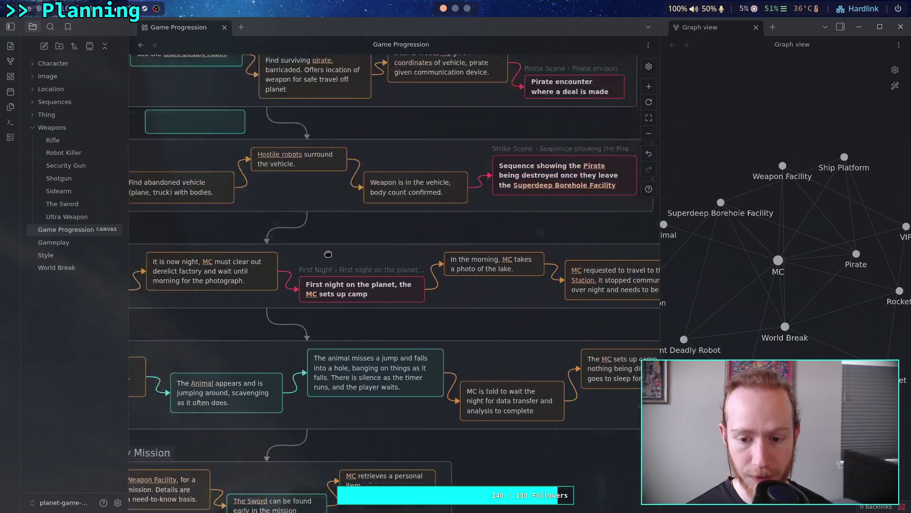
pyautogui.moveTo(483, 237); pyautogui.dragTo(513, 220)
pyautogui.click(353, 371)
pyautogui.moveTo(353, 371)
pyautogui.mouseDown()
pyautogui.moveTo(371, 376)
pyautogui.moveTo(351, 375)
pyautogui.moveTo(357, 367)
pyautogui.mouseUp()
pyautogui.moveTo(255, 346); pyautogui.dragTo(254, 346)
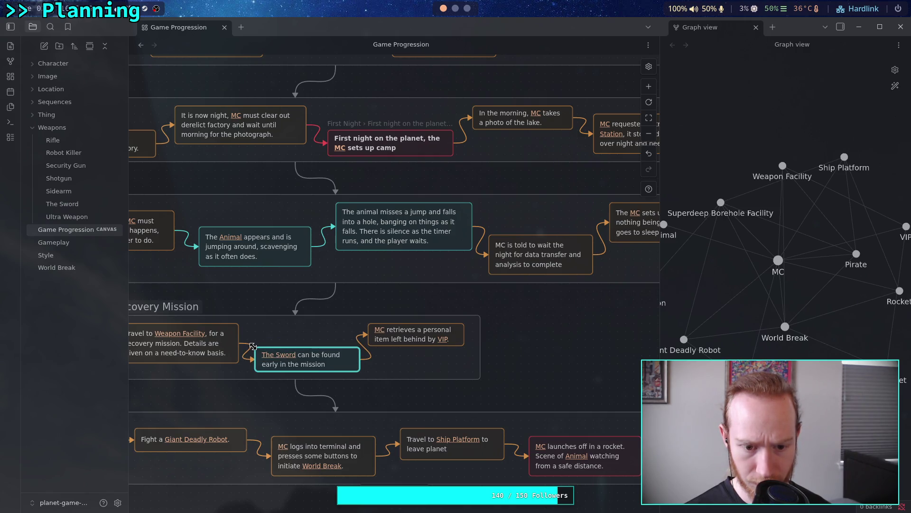
pyautogui.click(403, 389)
# Adjust the width of the empty teal card and begin editing its text
pyautogui.scroll(6, 360, 320)
pyautogui.hscroll(-3, 360, 321)
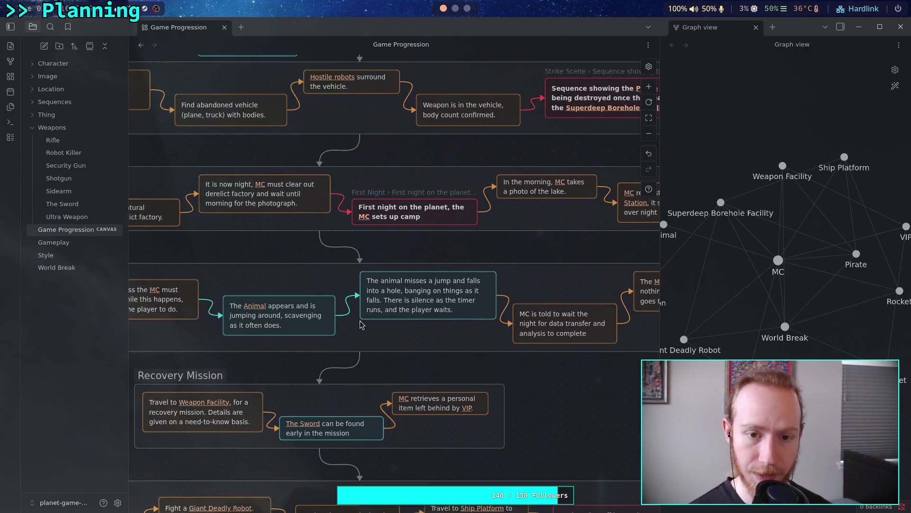
pyautogui.doubleClick(348, 283)
pyautogui.moveTo(348, 283); pyautogui.dragTo(332, 284)
pyautogui.moveTo(441, 271)
pyautogui.mouseDown()
pyautogui.moveTo(427, 271)
pyautogui.moveTo(438, 270)
pyautogui.moveTo(423, 291)
pyautogui.mouseUp()
pyautogui.doubleClick(390, 274)
pyautogui.write('The 00')
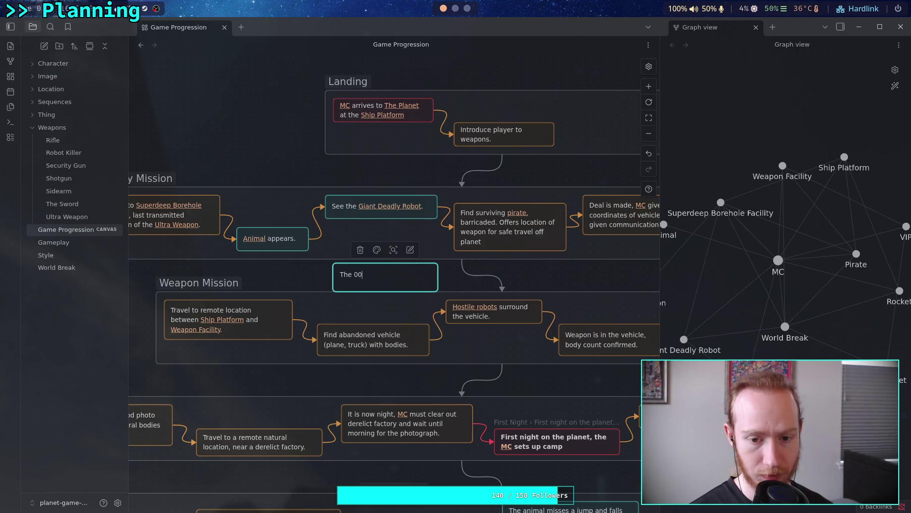
# Write 'The Robot Killer is found here, near the end of the mission.' with a Robot Killer link
pyautogui.press('BackSpace')
pyautogui.press('BackSpace')
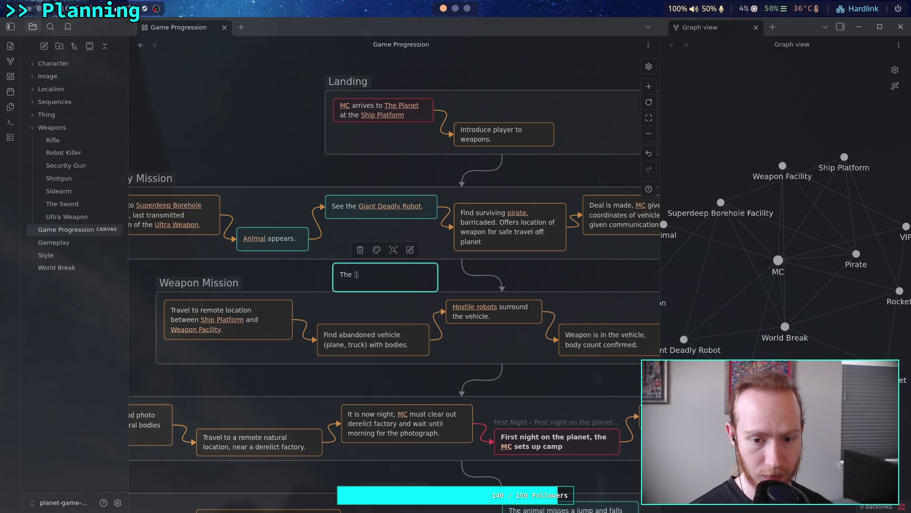
pyautogui.write('[[Robot Killer')
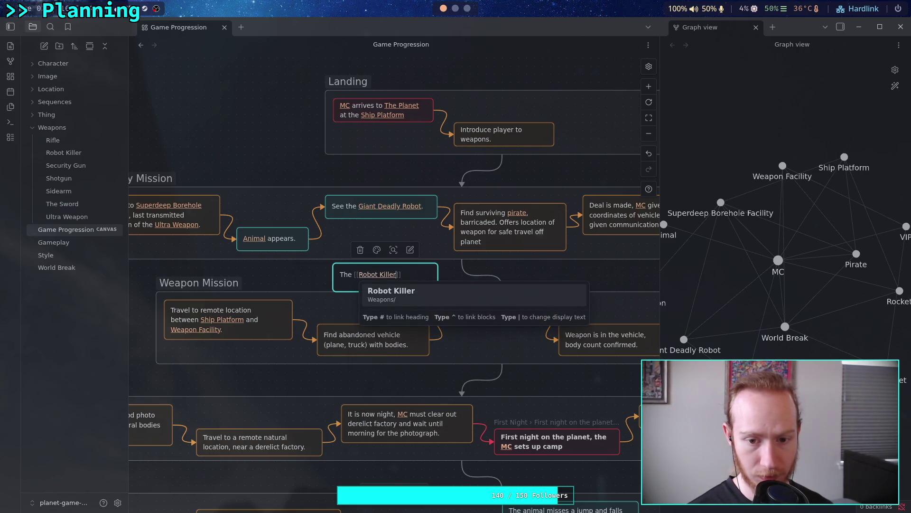
pyautogui.press('Return')
pyautogui.write('foun')
pyautogui.write('.')
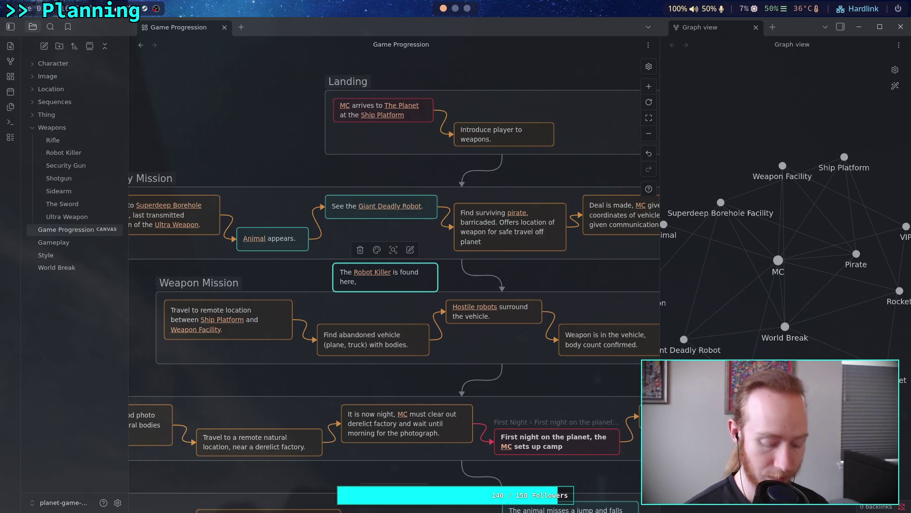
pyautogui.write('near the end of the mission.')
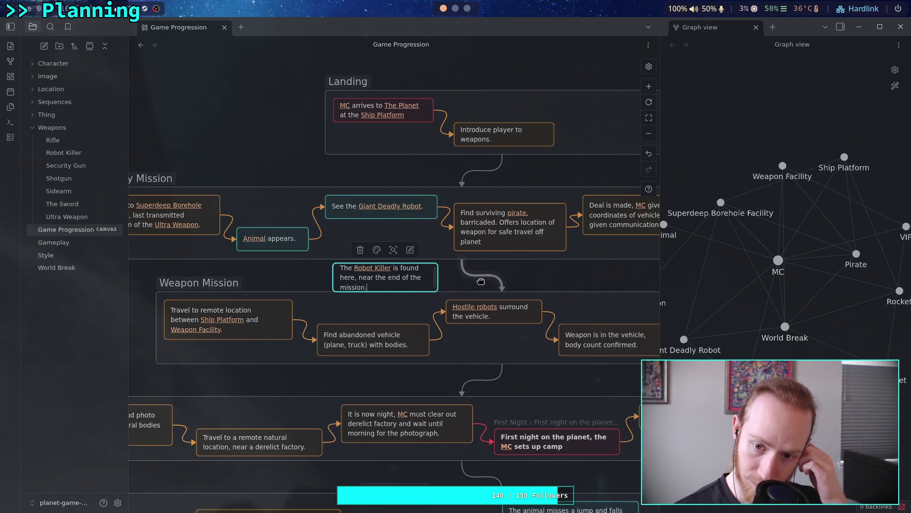
pyautogui.moveTo(477, 274); pyautogui.dragTo(373, 299)
pyautogui.hscroll(5, 492, 312)
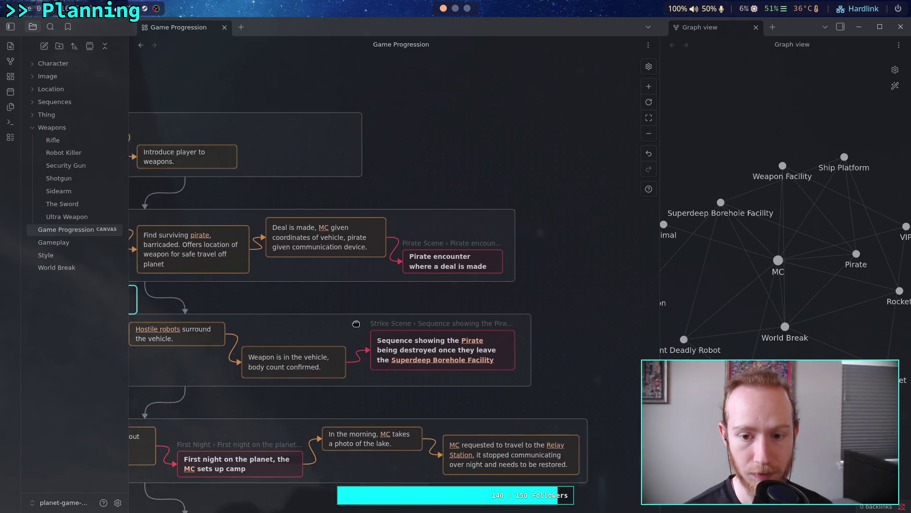
# Widen the Primary Mission group leftward and shift the Travel, Animal and Giant Deadly Robot cards left
pyautogui.hscroll(-8, 313, 300)
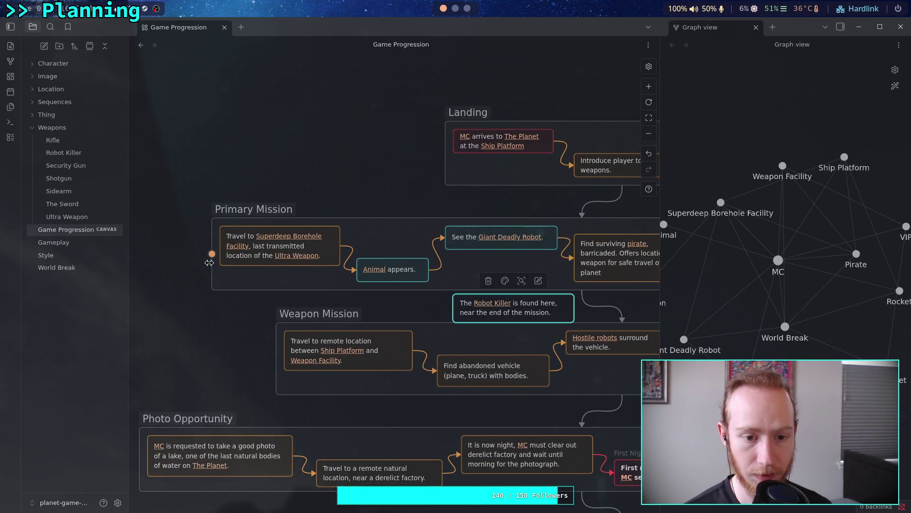
pyautogui.click(161, 263)
pyautogui.moveTo(161, 263)
pyautogui.mouseDown()
pyautogui.moveTo(175, 255)
pyautogui.moveTo(287, 258)
pyautogui.mouseUp()
pyautogui.hscroll(2, 275, 263)
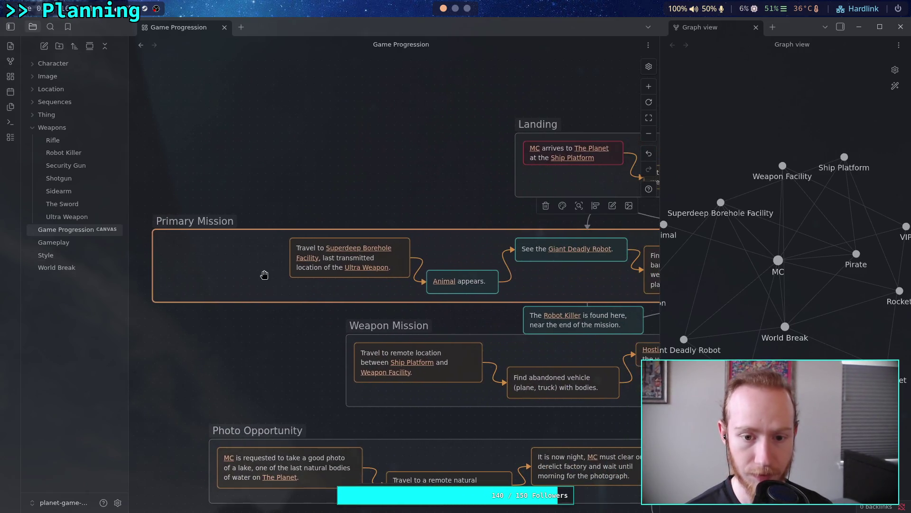
pyautogui.hscroll(2, 247, 282)
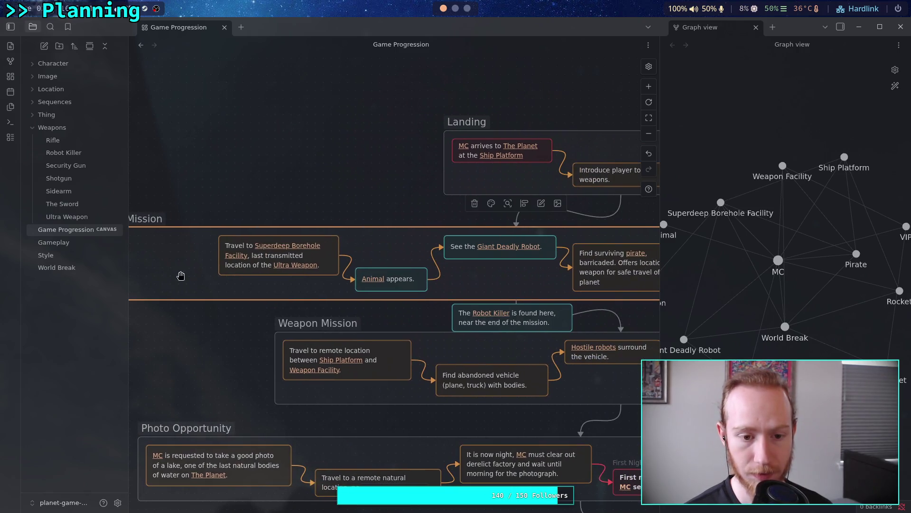
pyautogui.moveTo(210, 198)
pyautogui.mouseDown()
pyautogui.moveTo(198, 241)
pyautogui.moveTo(475, 285)
pyautogui.moveTo(430, 287)
pyautogui.mouseUp()
pyautogui.moveTo(324, 243); pyautogui.dragTo(252, 251)
pyautogui.hscroll(-3, 252, 251)
pyautogui.moveTo(334, 260); pyautogui.dragTo(279, 252)
pyautogui.hscroll(5, 338, 246)
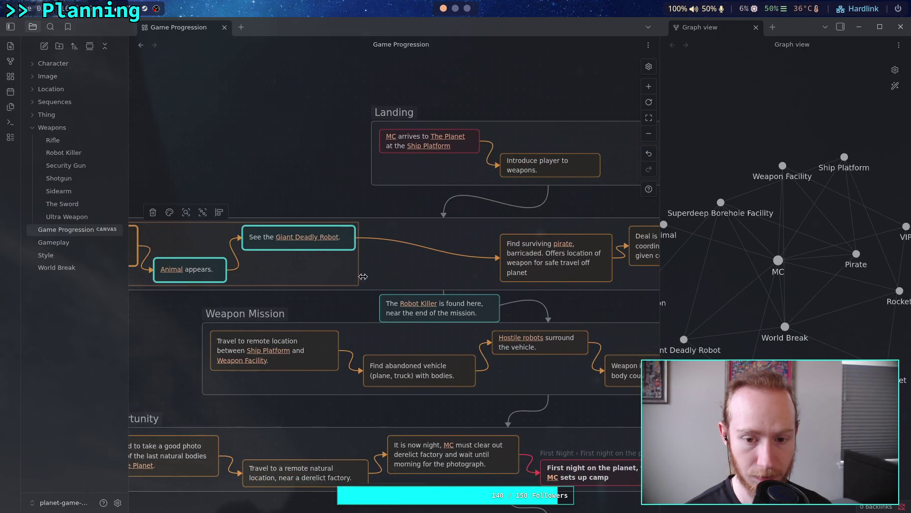
pyautogui.click(339, 307)
# Reroute the Giant Deadly Robot arrow so it ends on the Robot Killer card
pyautogui.click(425, 310)
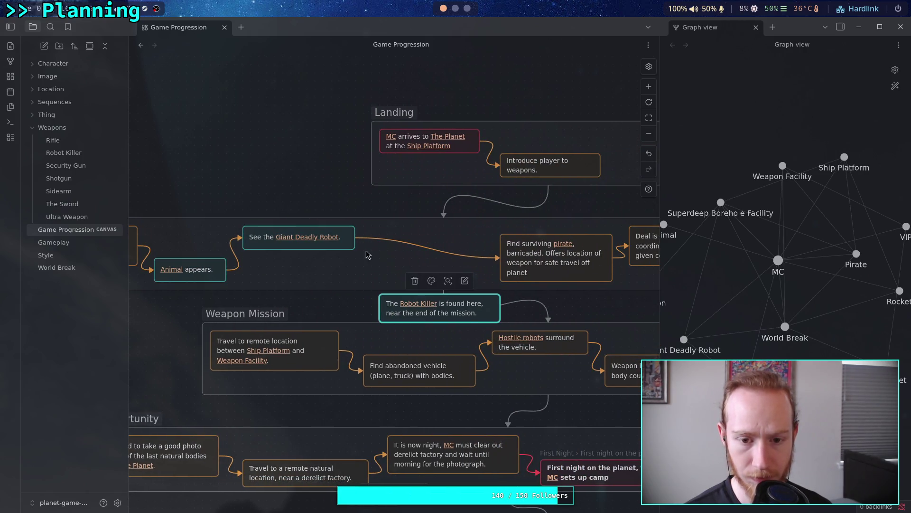
pyautogui.moveTo(354, 238); pyautogui.dragTo(362, 274)
pyautogui.click(497, 257)
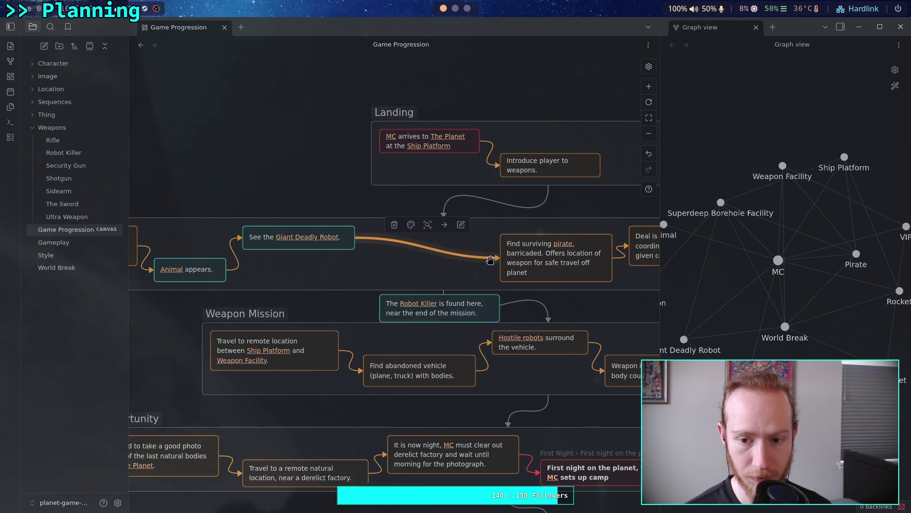
pyautogui.moveTo(499, 259); pyautogui.dragTo(468, 288)
pyautogui.press('Escape')
pyautogui.moveTo(498, 259); pyautogui.dragTo(379, 292)
# Draw an arrow from Robot Killer to the pirate card and move Robot Killer into the Primary Mission row
pyautogui.moveTo(501, 309); pyautogui.dragTo(497, 248)
pyautogui.click(493, 275)
pyautogui.click(484, 245)
pyautogui.moveTo(458, 313); pyautogui.dragTo(442, 277)
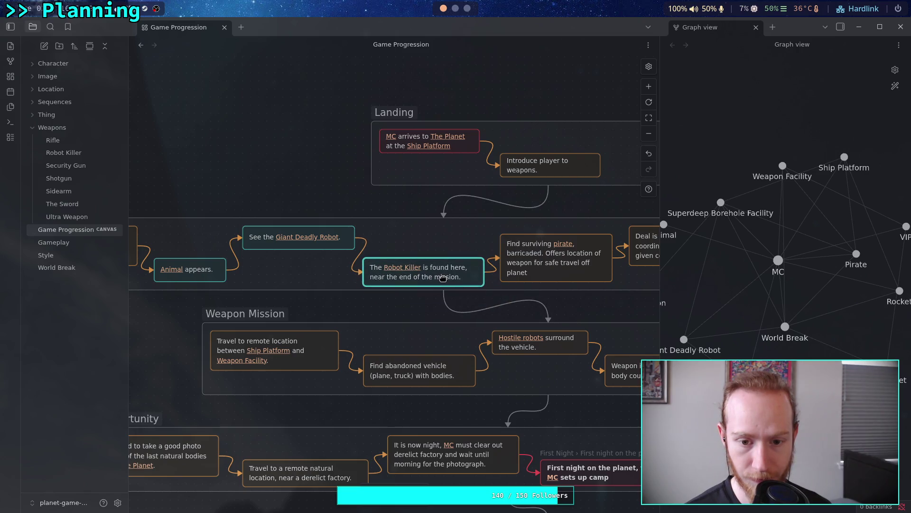
# Check the Find surviving pirate, Deal is made and Pirate encounter cards along the chain
pyautogui.hscroll(5, 399, 245)
pyautogui.click(389, 259)
pyautogui.hscroll(3, 388, 260)
pyautogui.click(427, 275)
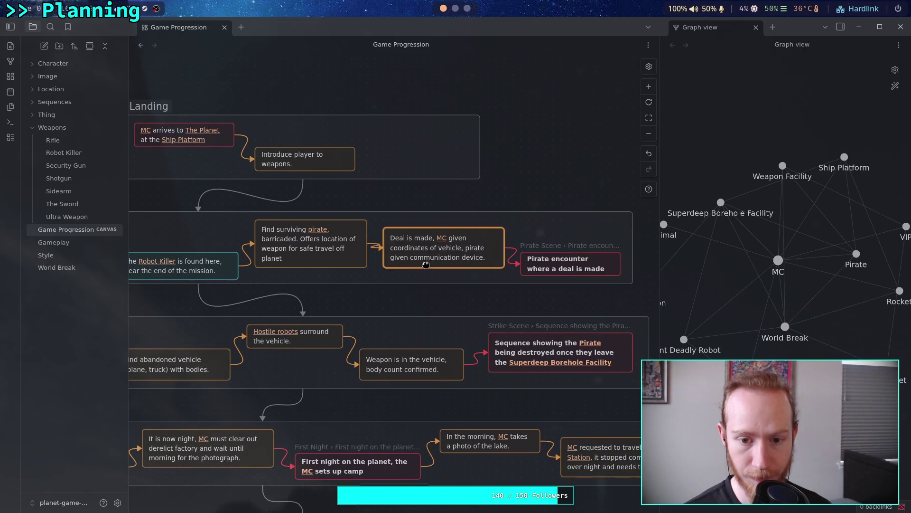
pyautogui.hscroll(3, 426, 275)
pyautogui.click(496, 251)
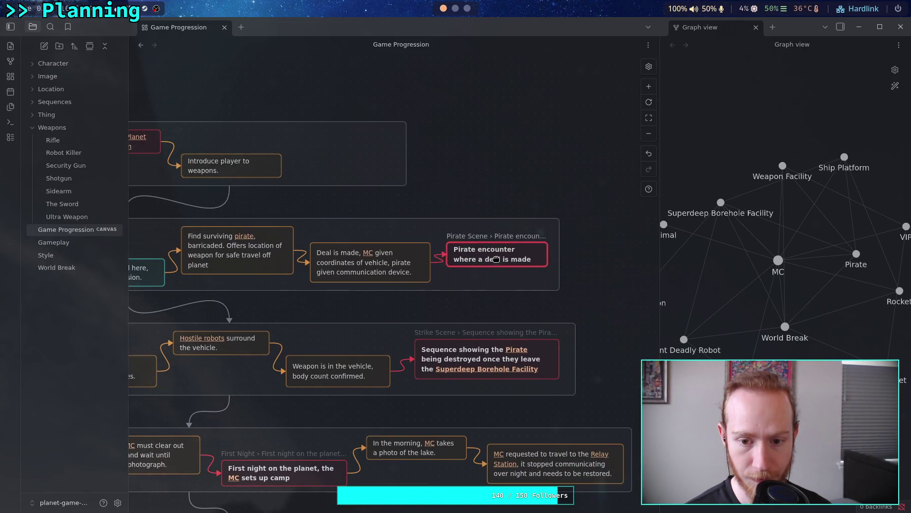
pyautogui.click(434, 303)
pyautogui.hscroll(-15, 292, 303)
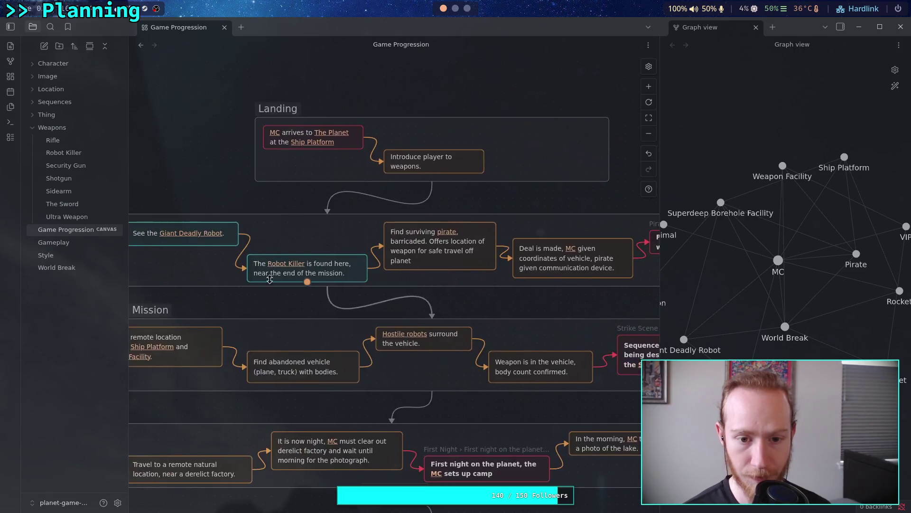
pyautogui.hscroll(2, 318, 280)
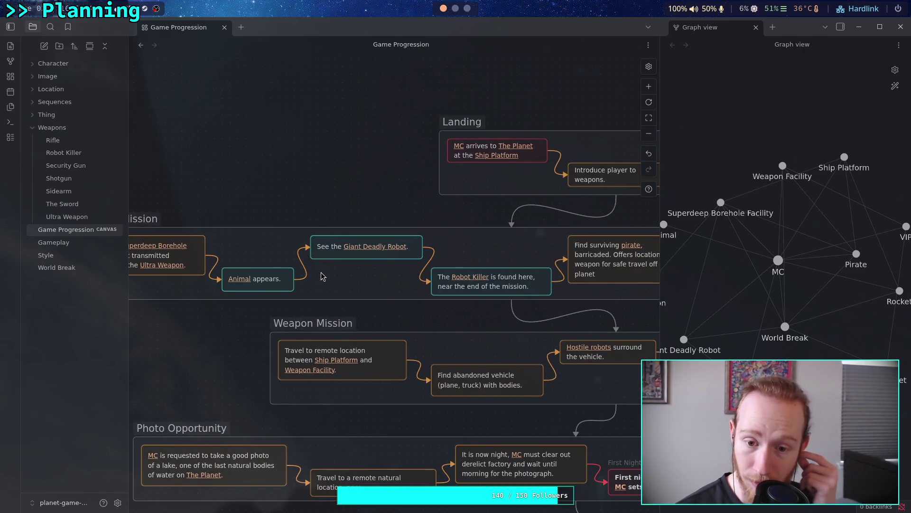
pyautogui.hscroll(6, 338, 256)
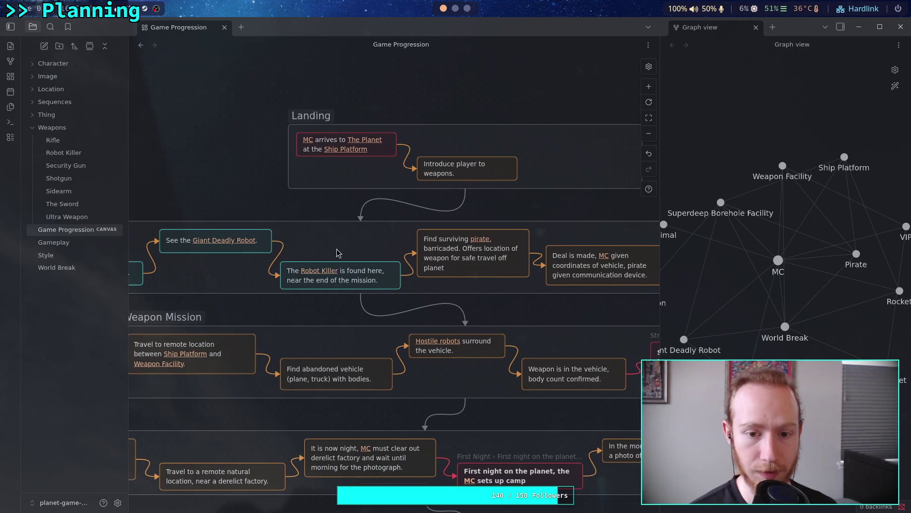
# Shift the whole Primary Mission group to the right
pyautogui.moveTo(318, 242)
pyautogui.mouseDown()
pyautogui.moveTo(374, 235)
pyautogui.moveTo(382, 242)
pyautogui.mouseUp()
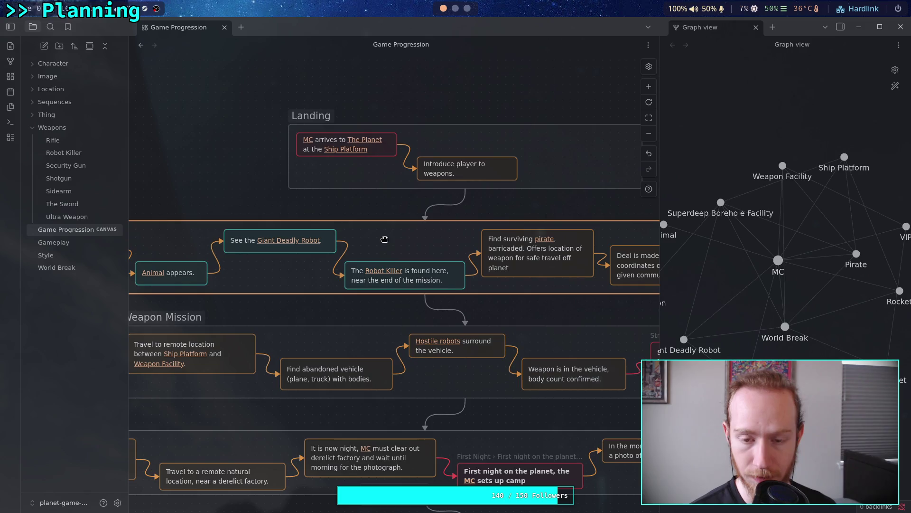
pyautogui.click(239, 192)
pyautogui.scroll(-2, 394, 235)
pyautogui.scroll(2, 332, 237)
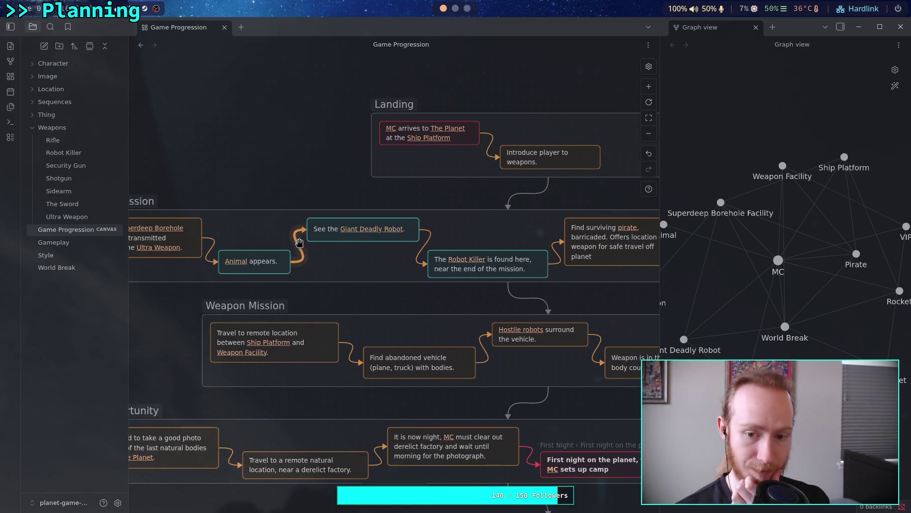
pyautogui.hscroll(2, 361, 249)
pyautogui.scroll(-1, 361, 249)
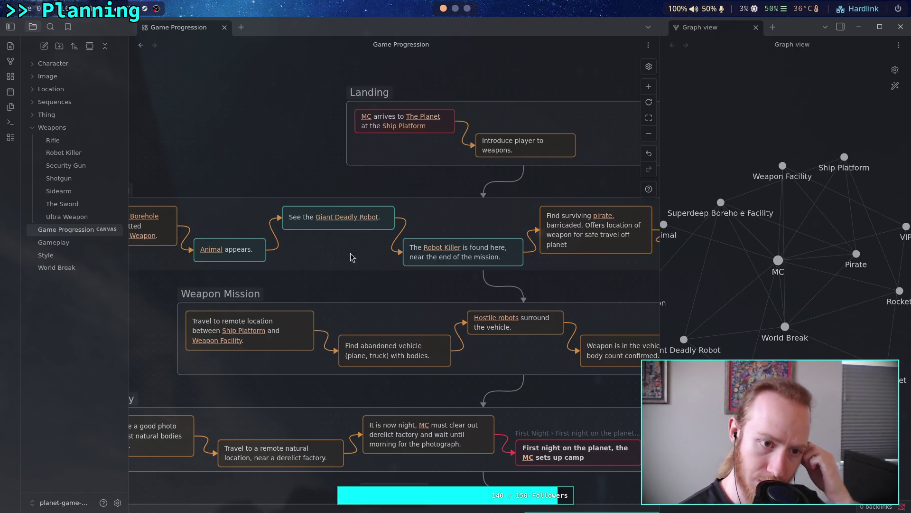
pyautogui.scroll(-3, 354, 313)
pyautogui.scroll(-6, 354, 314)
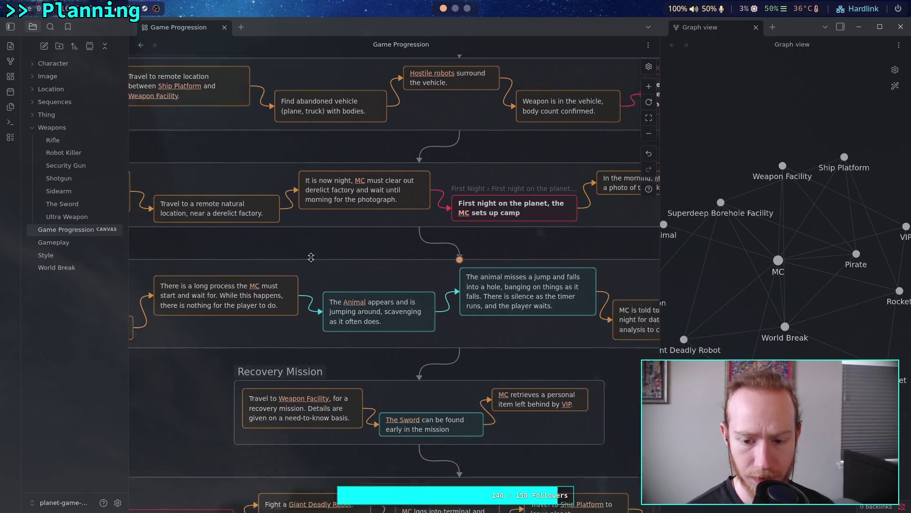
pyautogui.scroll(8, 302, 246)
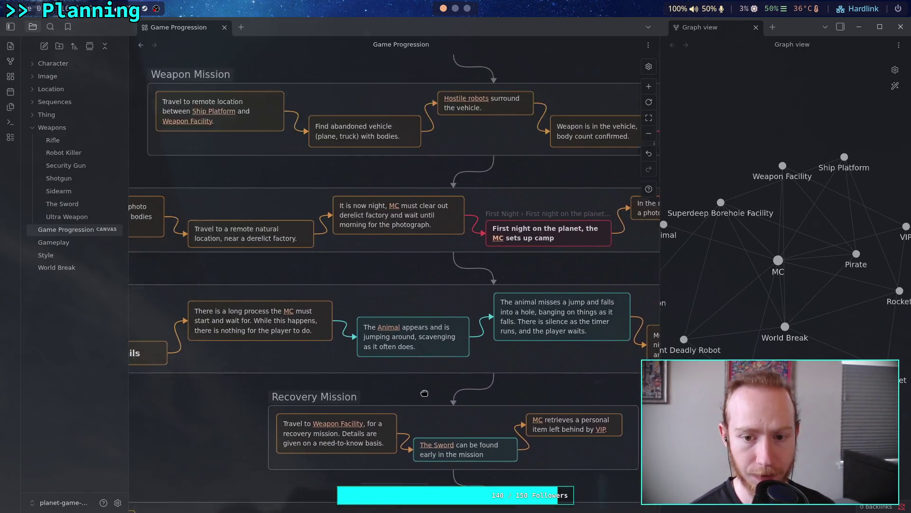
pyautogui.scroll(3, 434, 380)
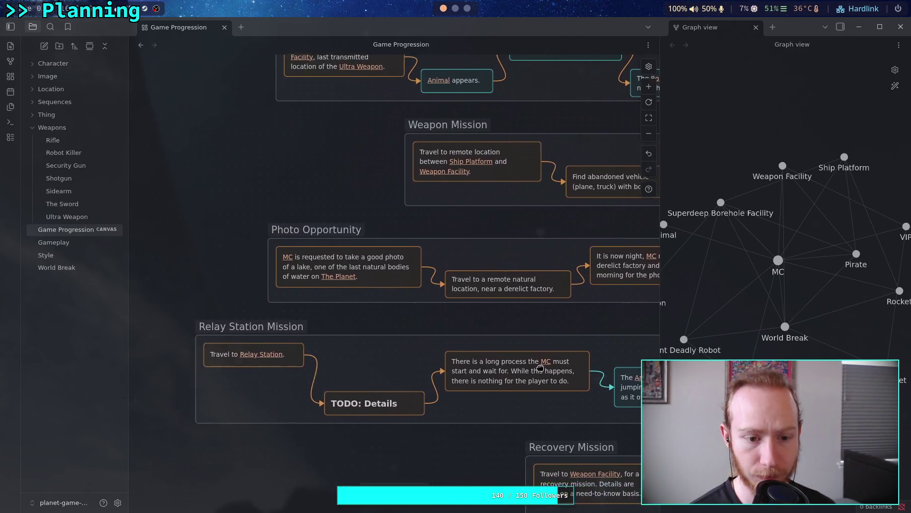
pyautogui.hscroll(6, 379, 364)
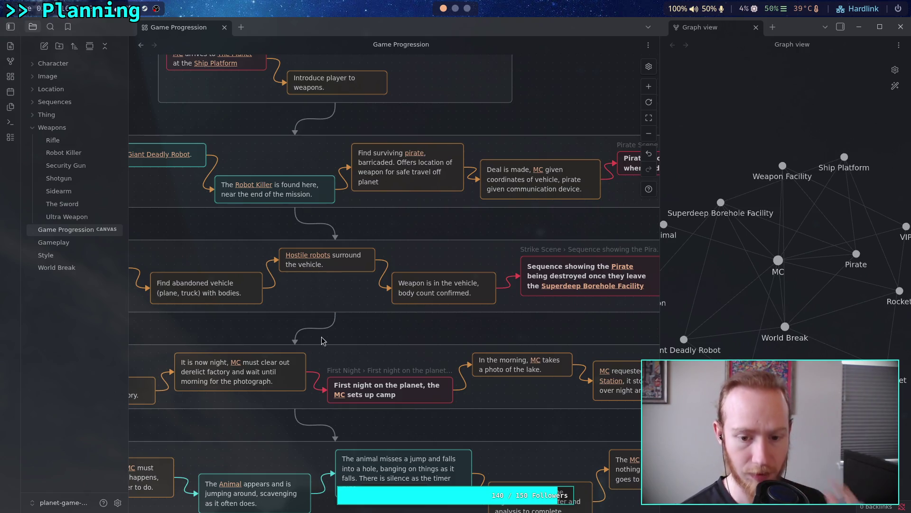
pyautogui.hscroll(-5, 386, 314)
pyautogui.scroll(-1, 386, 314)
pyautogui.hscroll(4, 387, 319)
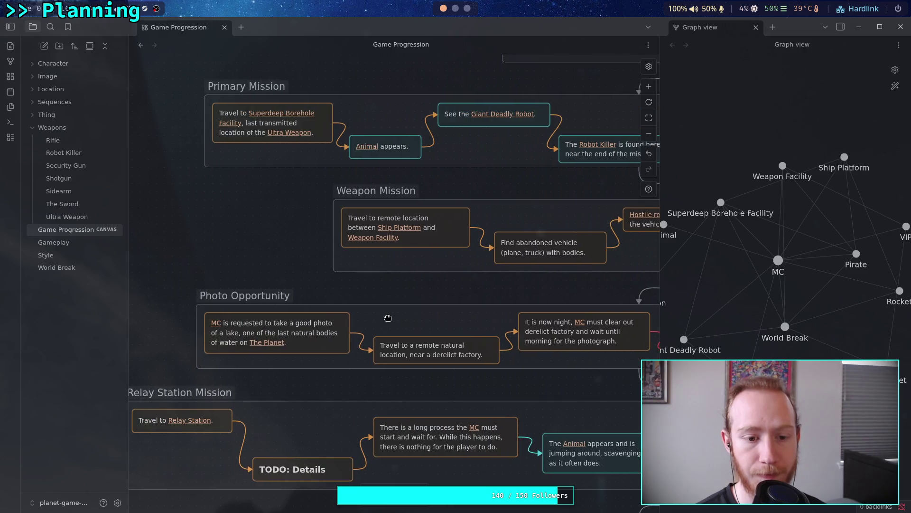
pyautogui.scroll(1, 298, 330)
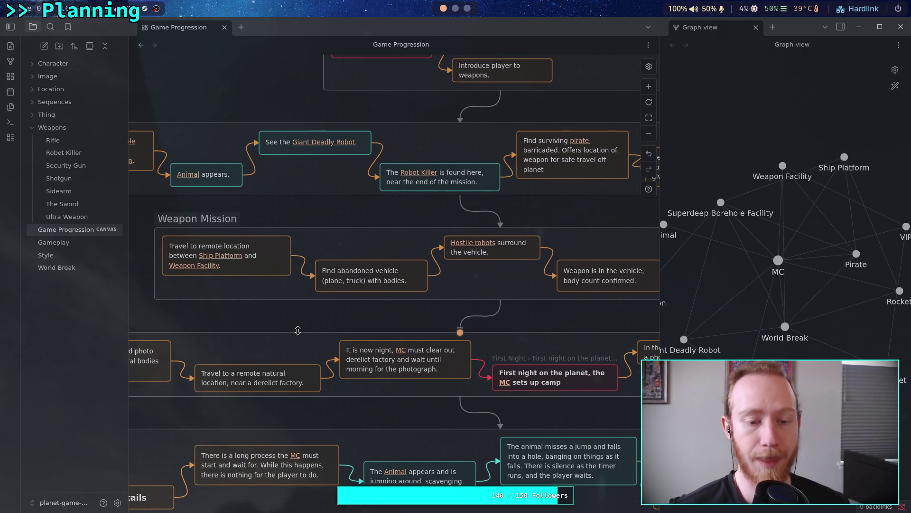